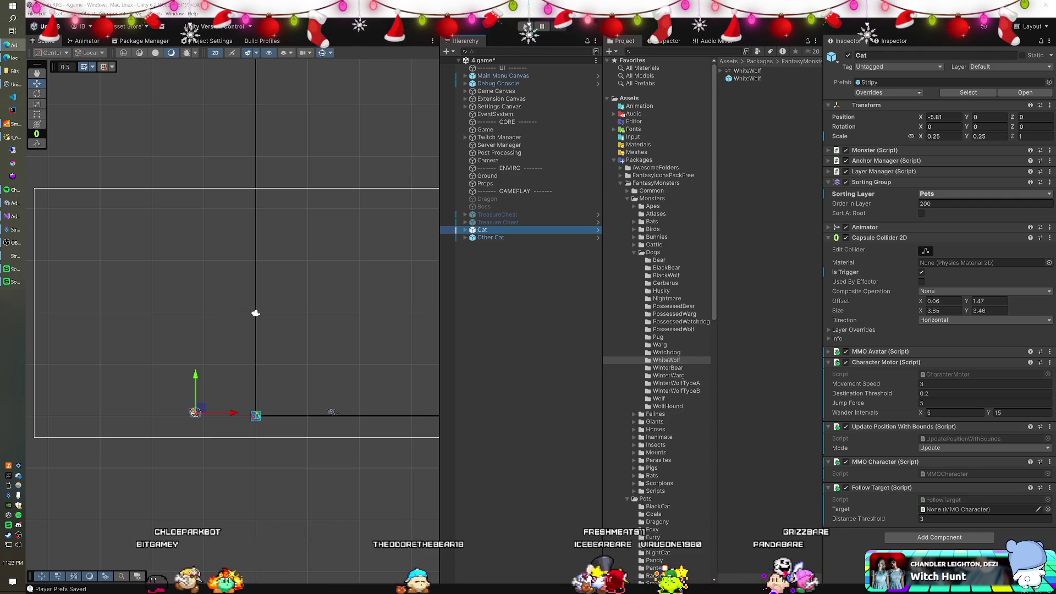
# Add an 'Anatolian Shepherd companion' card to the Trello To Do list, view it, then move the browser aside.
pyautogui.moveTo(1034, 11)
pyautogui.mouseDown()
pyautogui.moveTo(930, 8)
pyautogui.moveTo(868, 79)
pyautogui.moveTo(444, 52)
pyautogui.mouseUp()
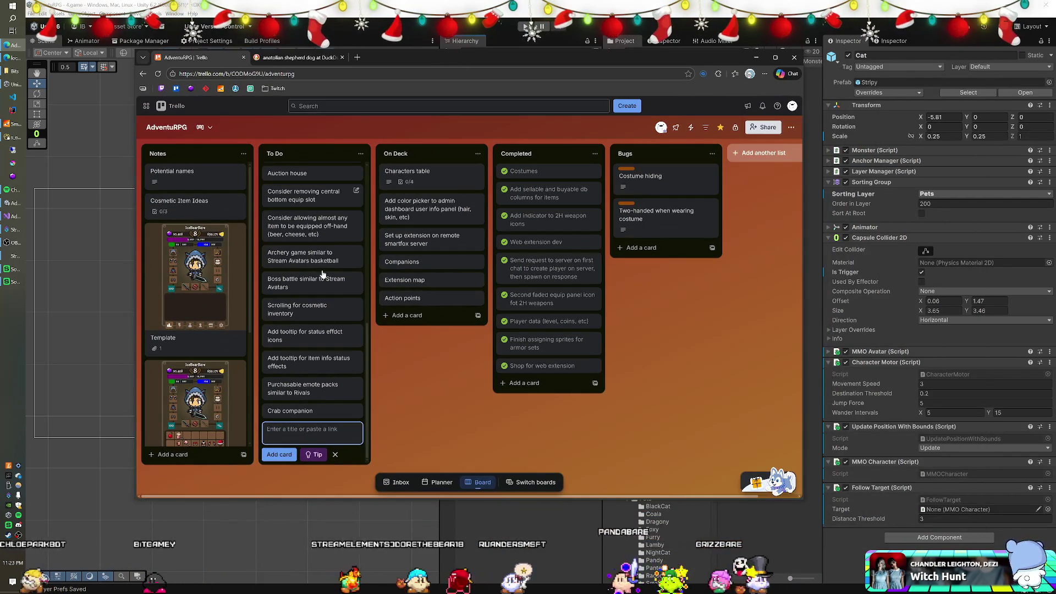
pyautogui.write('Anatao')
pyautogui.press('BackSpace')
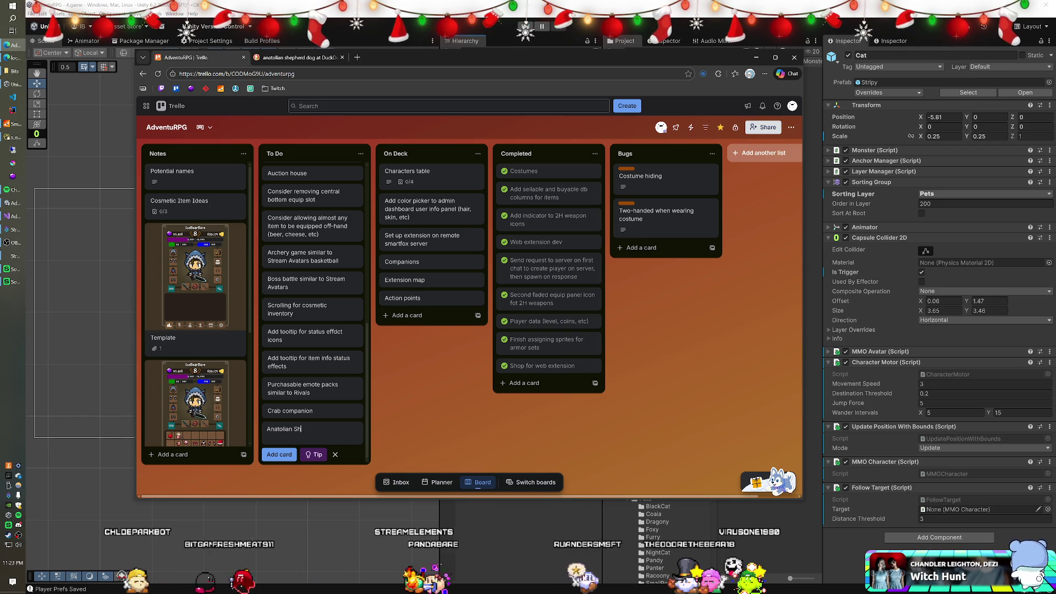
pyautogui.write('ep')
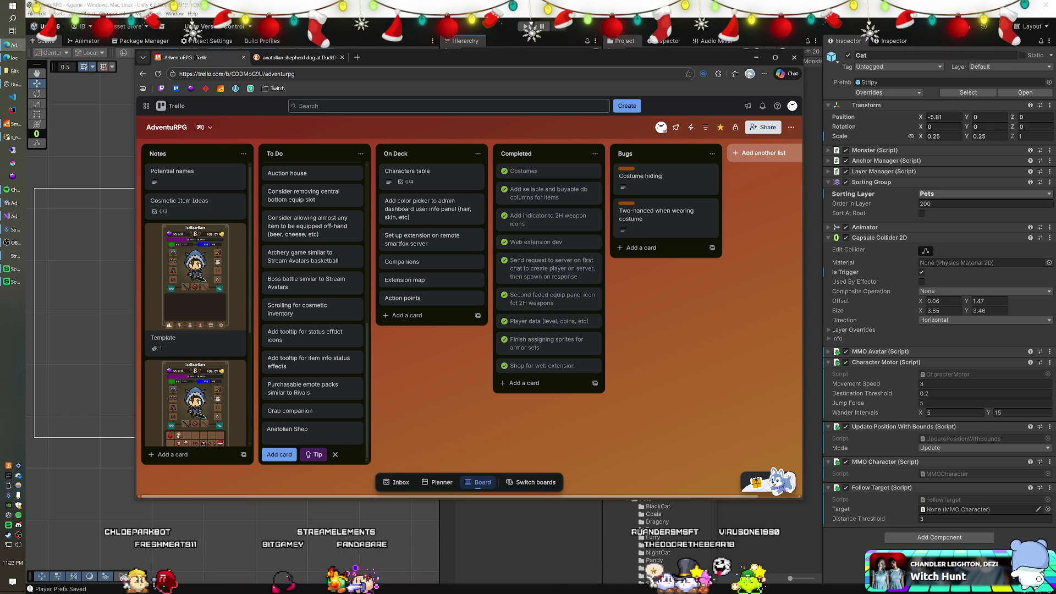
pyautogui.write('herd compn')
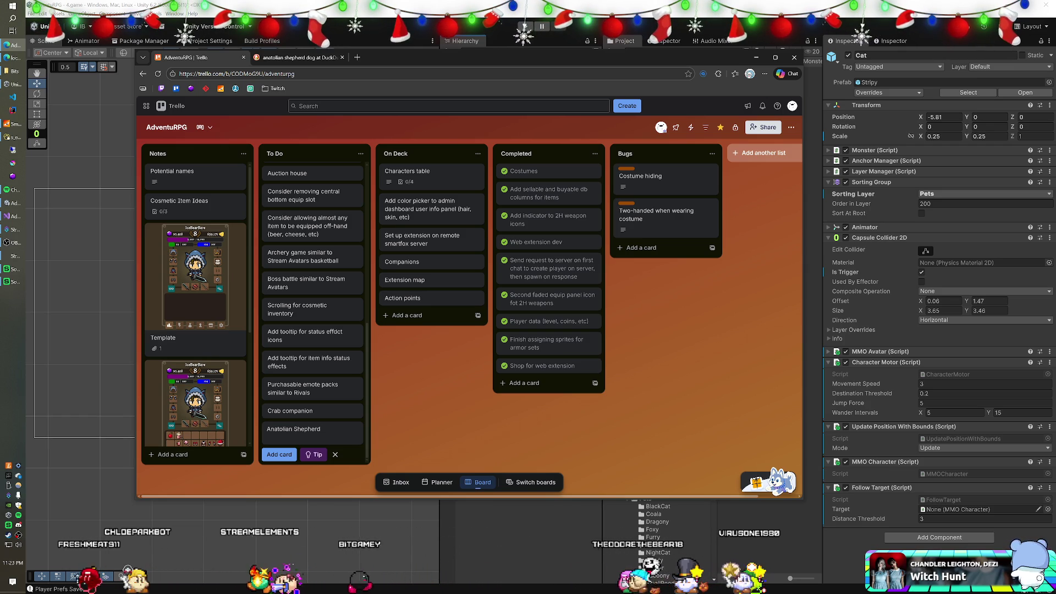
pyautogui.press('BackSpace')
pyautogui.write('anion')
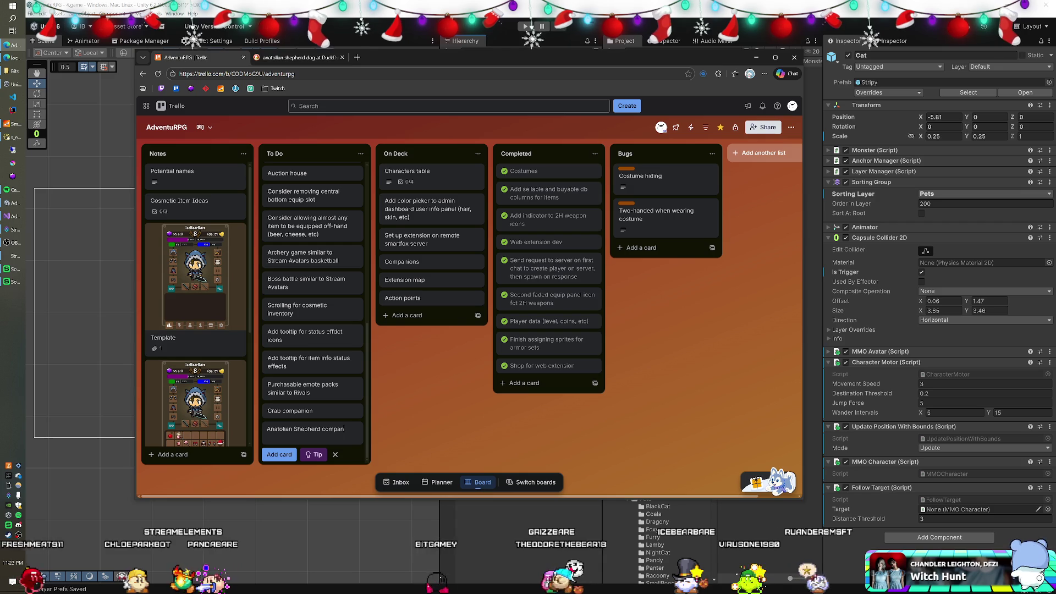
pyautogui.press('Return')
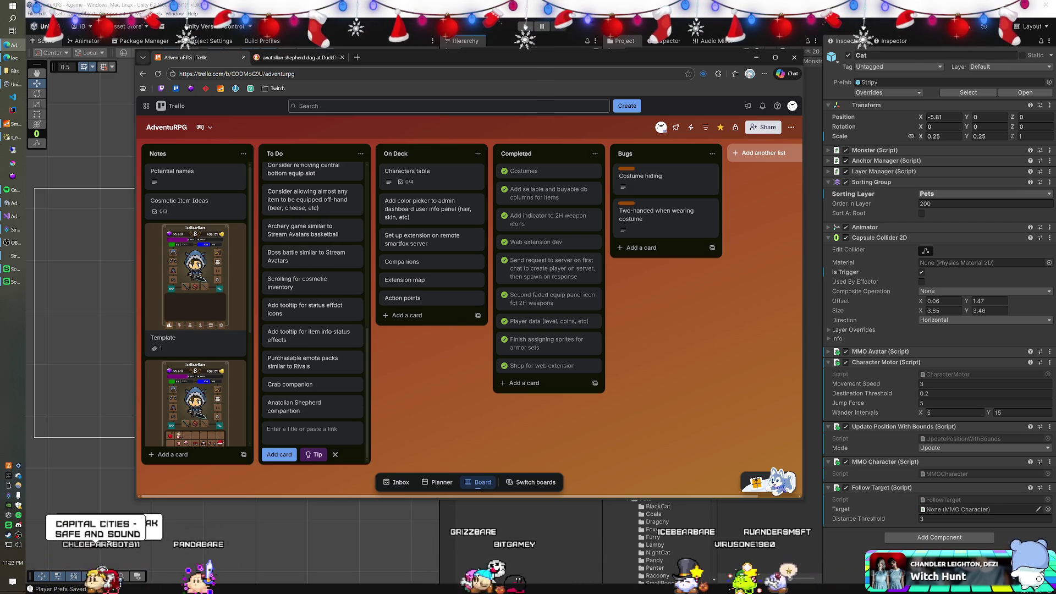
pyautogui.click(322, 411)
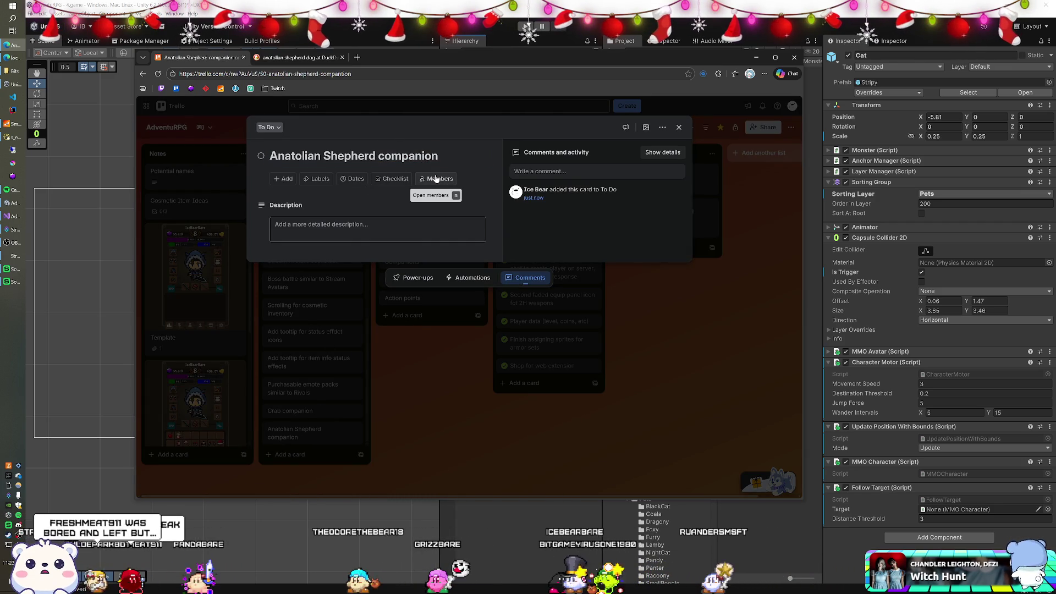
pyautogui.moveTo(381, 57); pyautogui.dragTo(1055, 137)
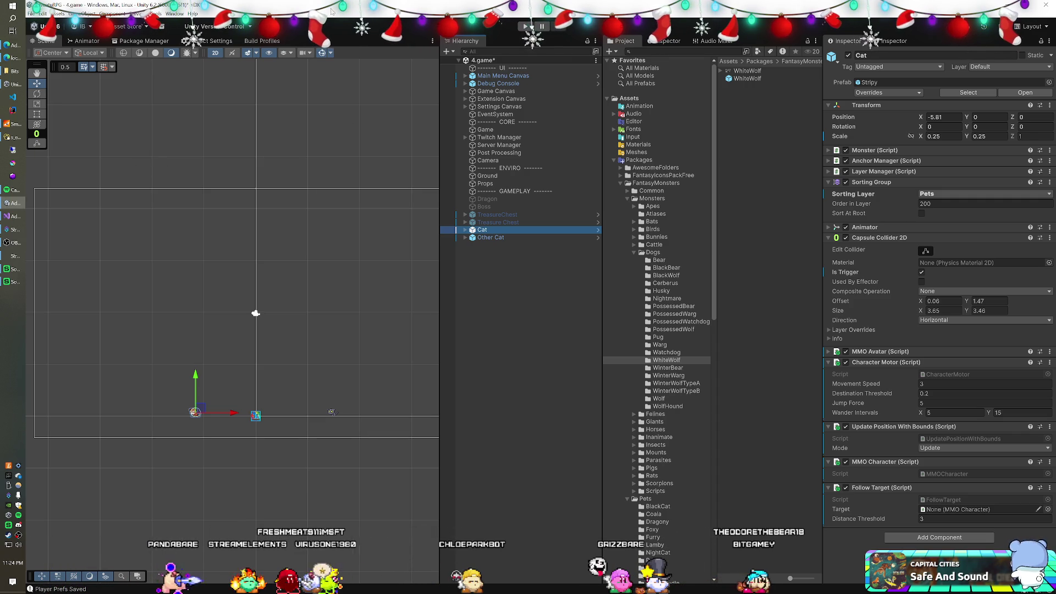
# Save the 4.game scene and look over Start() and Update() in MMOCharacter.cs in Visual Studio.
pyautogui.hotkey('ctrl', 's')
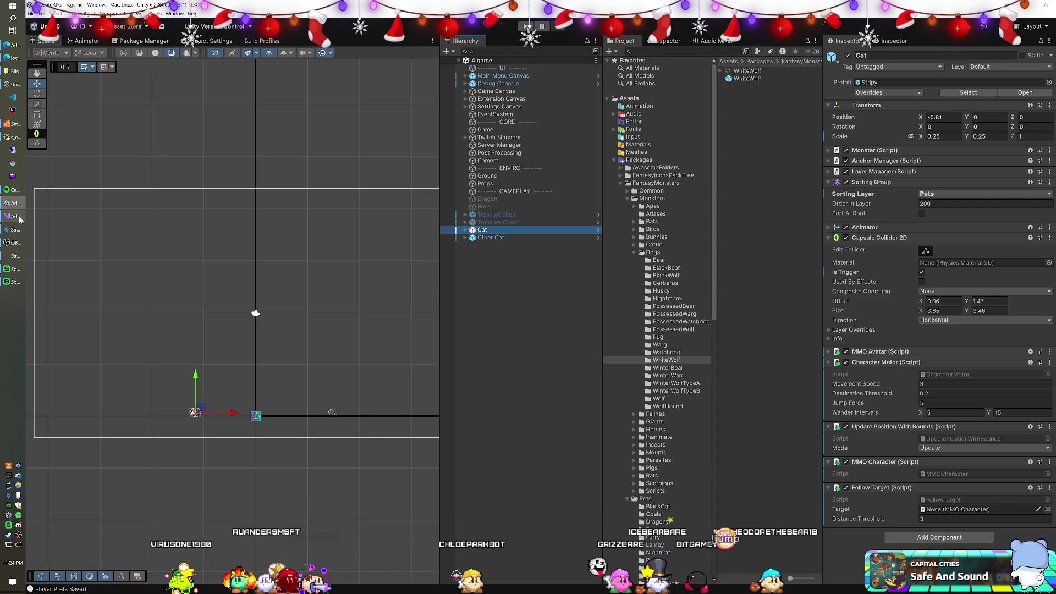
pyautogui.click(17, 217)
pyautogui.click(272, 299)
pyautogui.press('Up')
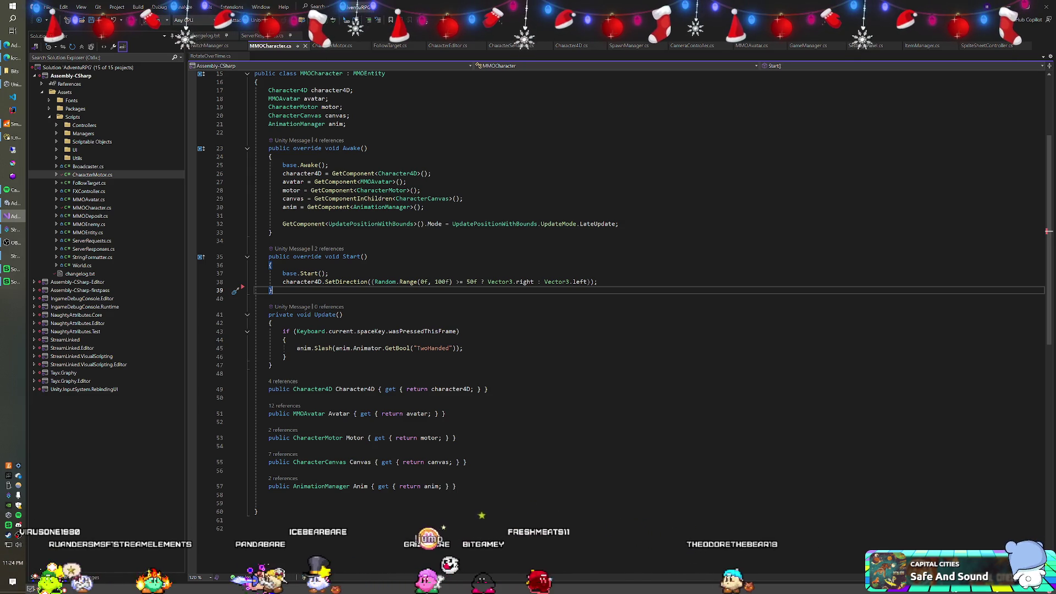
pyautogui.click(270, 323)
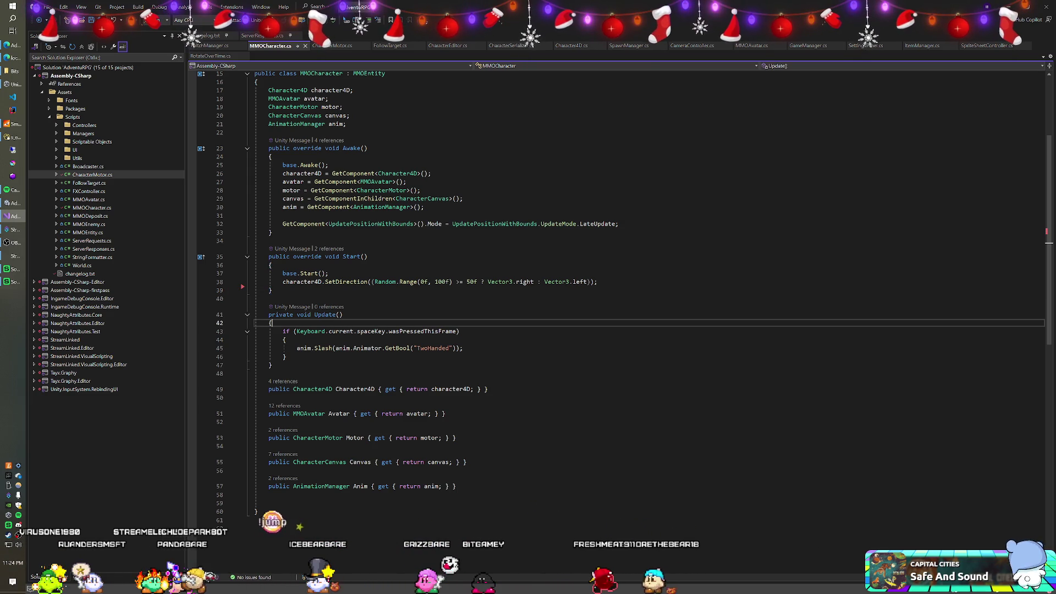
# Return to the Unity editor, leaving MMOCharacter.cs unchanged.
pyautogui.hotkey('alt', 'Tab')
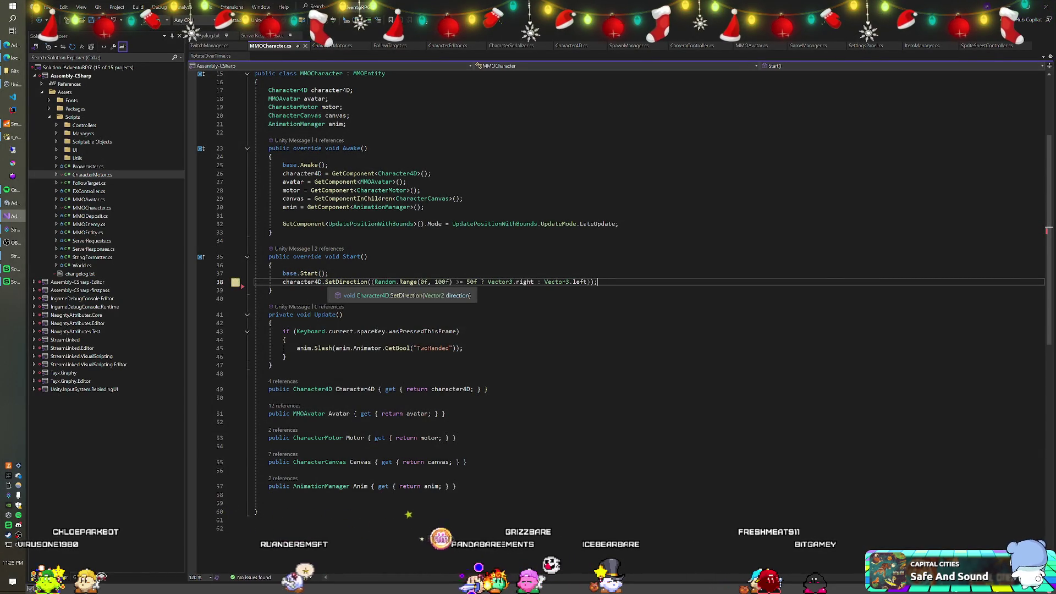
pyautogui.scroll(3, 385, 275)
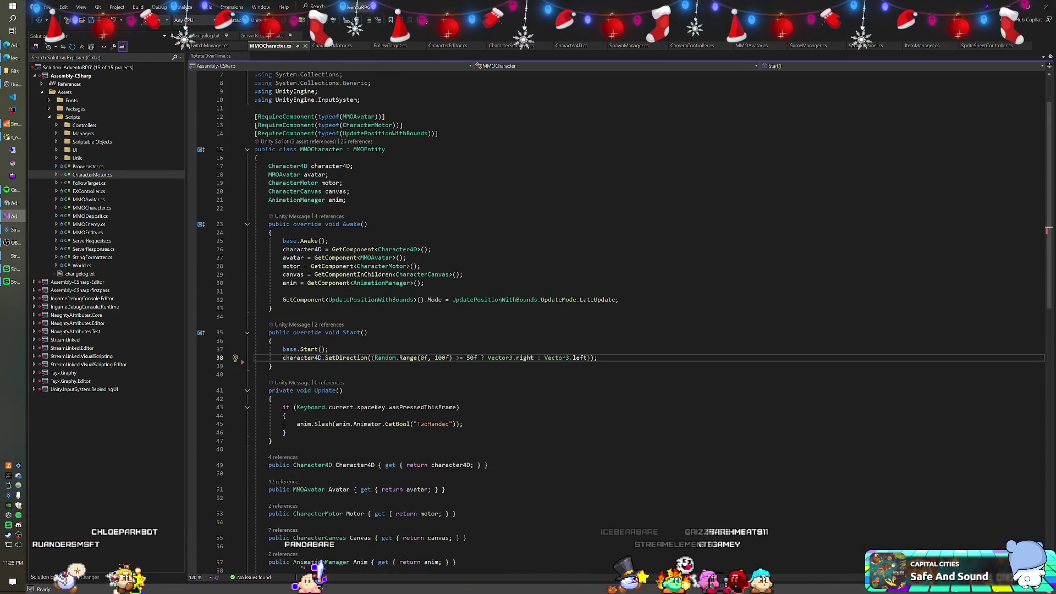
pyautogui.hotkey('alt', 'Tab')
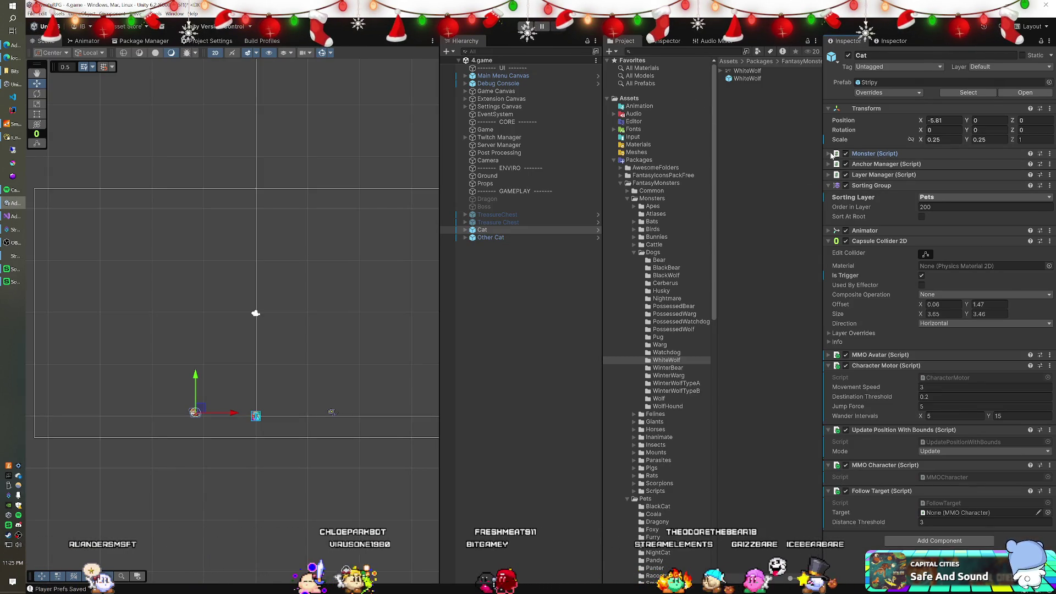
# Expand the Cat's Monster (Script) component and open Monster.cs in Visual Studio.
pyautogui.click(831, 155)
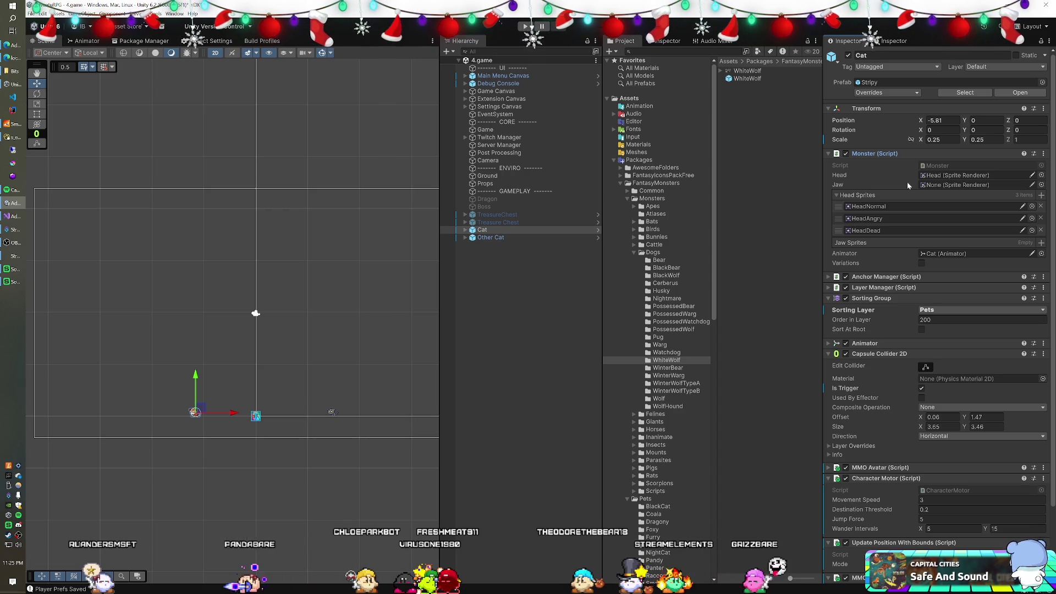
pyautogui.doubleClick(938, 166)
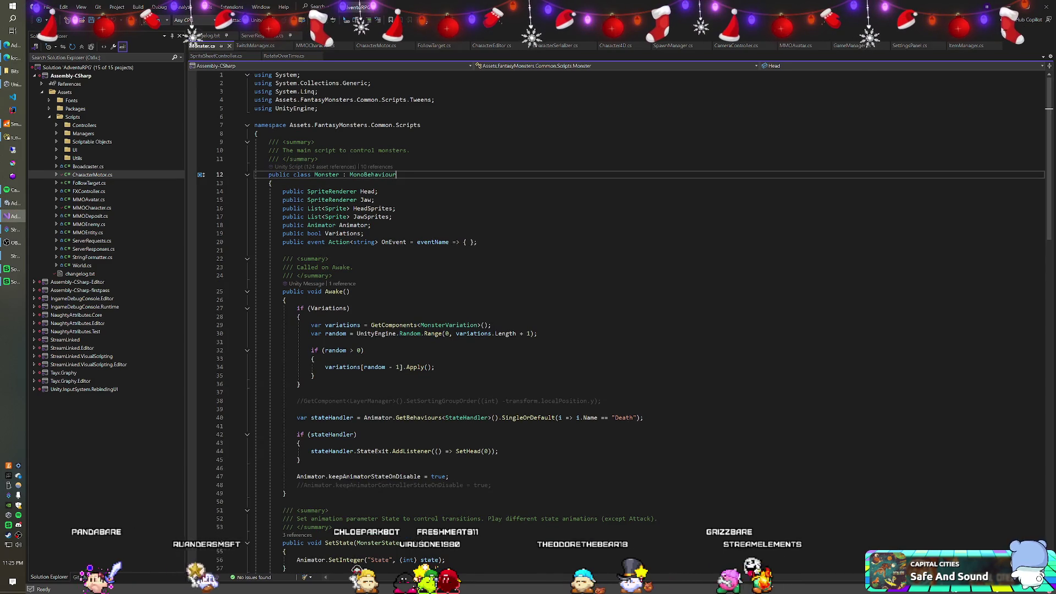
pyautogui.scroll(-4, 550, 330)
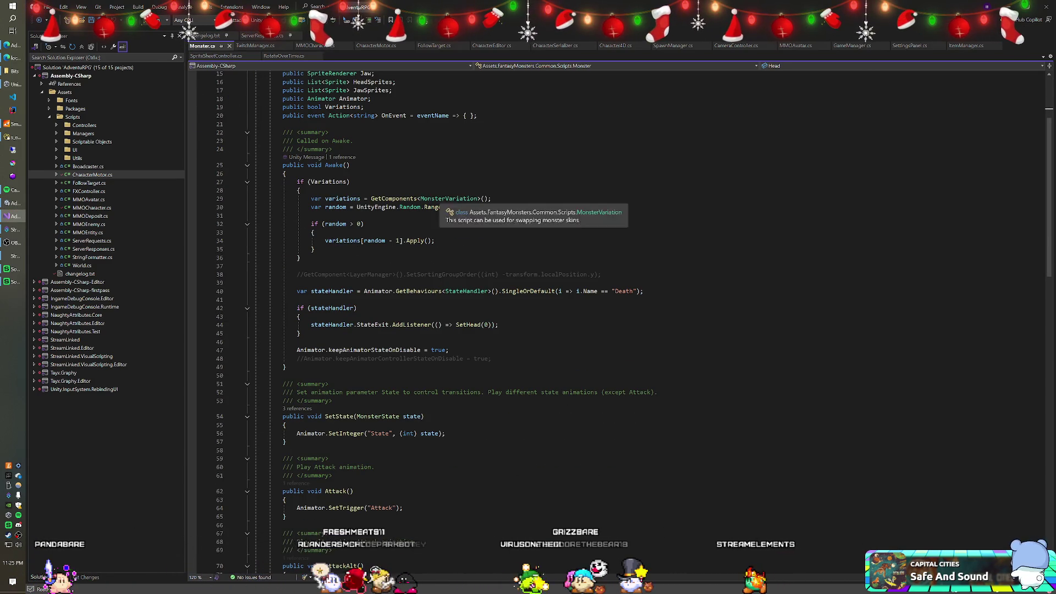
# Select Other Cat in the Unity hierarchy, then return to Monster.cs in Visual Studio.
pyautogui.hotkey('alt', 'Tab')
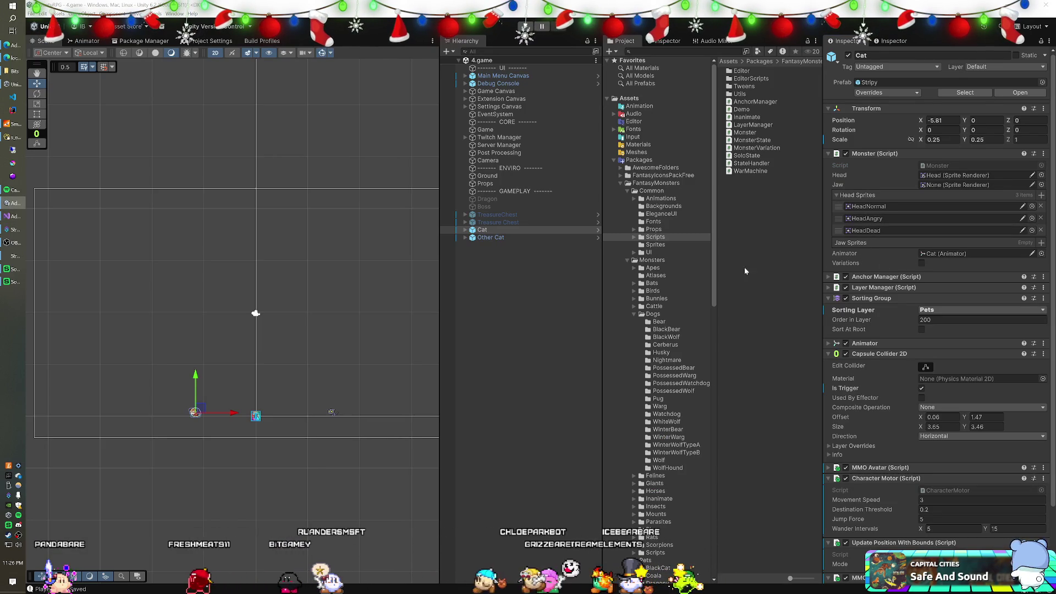
pyautogui.click(514, 238)
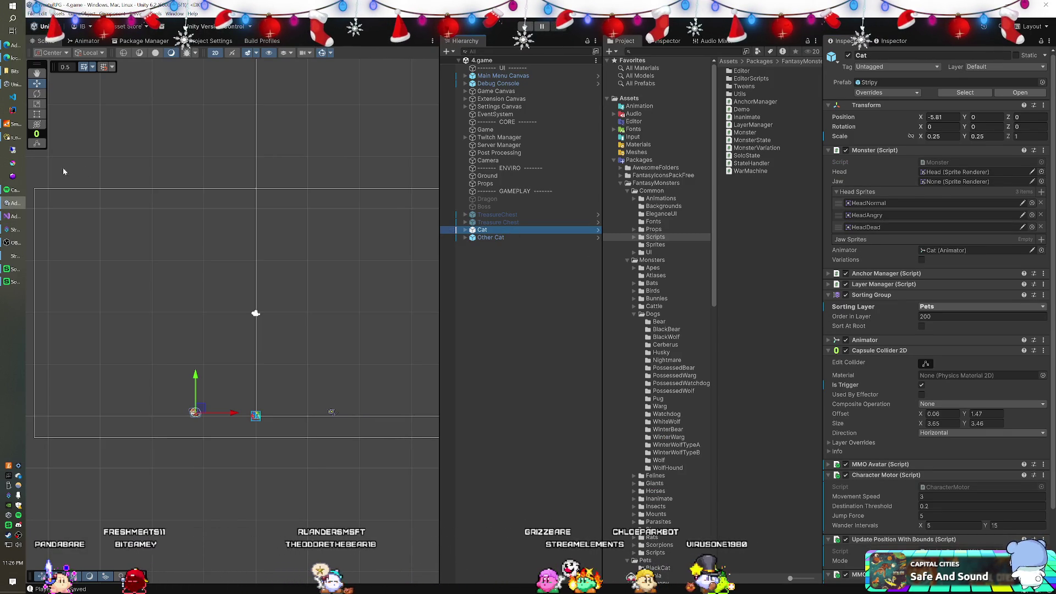
pyautogui.click(14, 216)
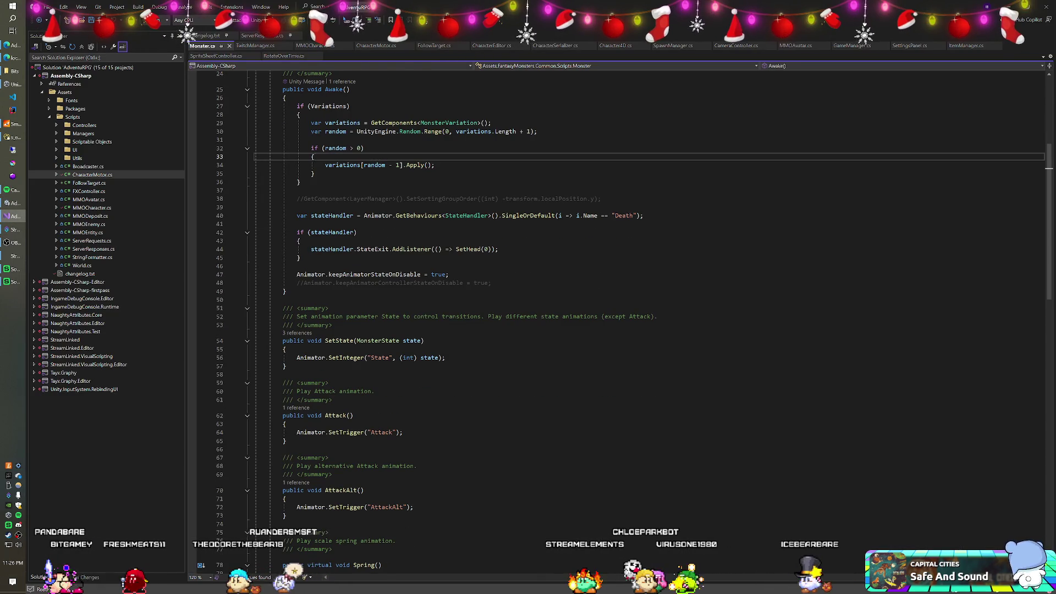
# Read through Monster.cs, then go back to the Unity editor showing the Cat's Monster component.
pyautogui.scroll(-3, 622, 325)
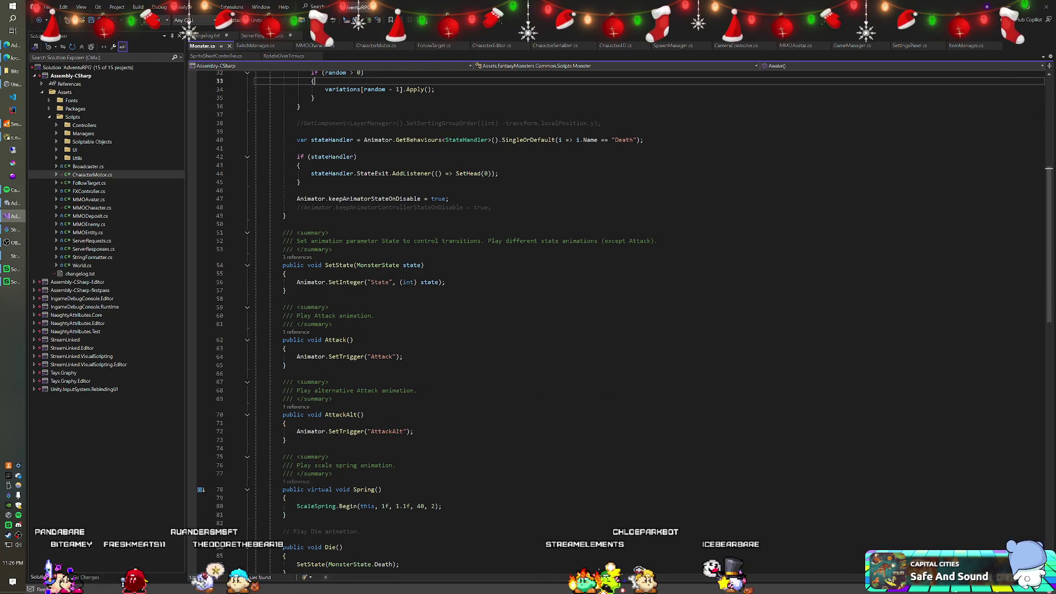
pyautogui.scroll(-3, 621, 324)
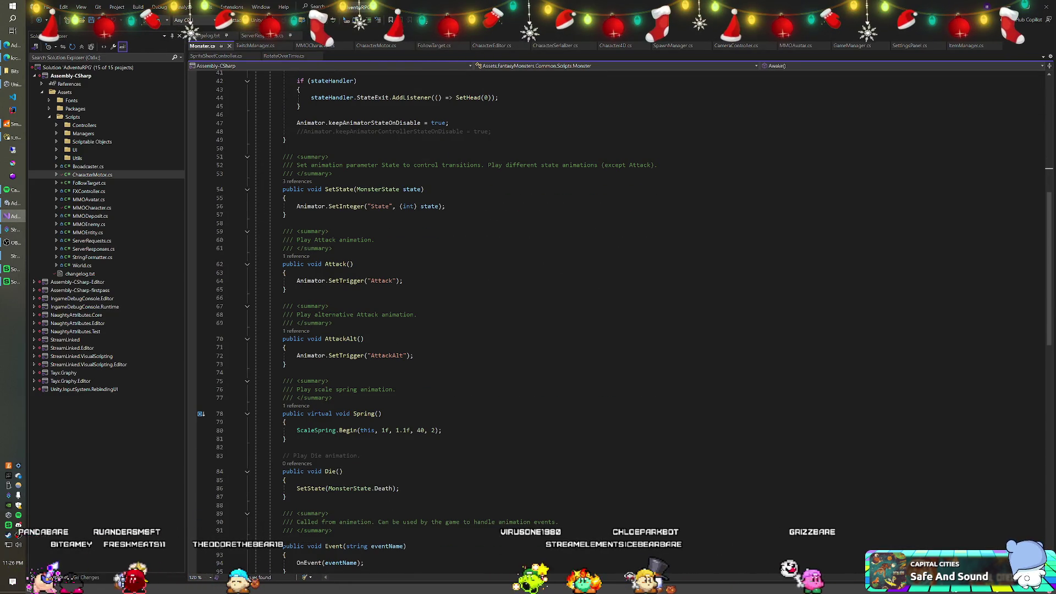
pyautogui.scroll(-4, 622, 324)
pyautogui.scroll(-3, 622, 324)
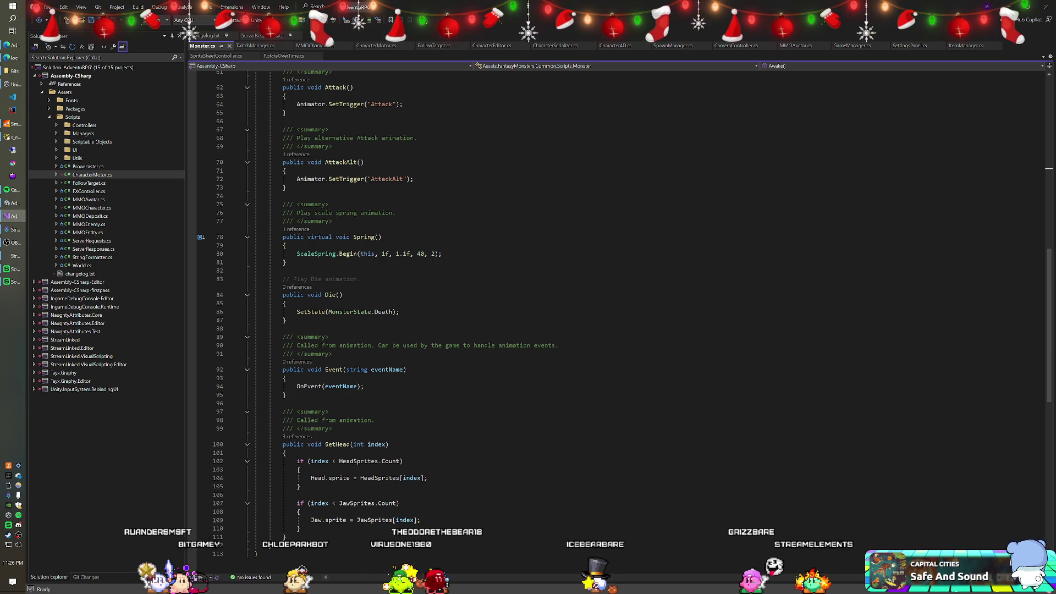
pyautogui.scroll(-2, 616, 308)
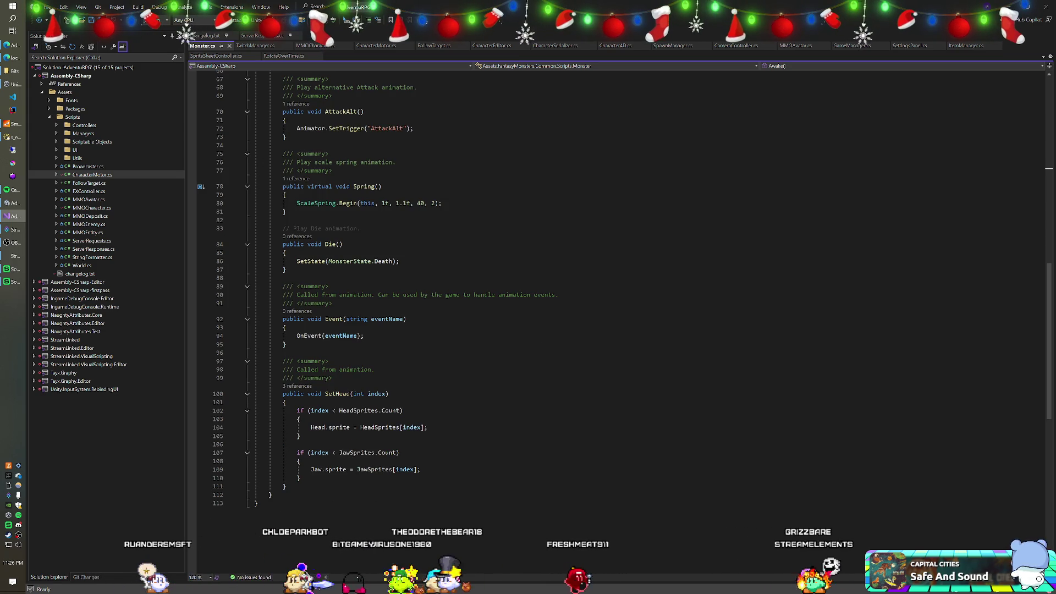
pyautogui.scroll(-2, 616, 292)
pyautogui.scroll(20, 616, 319)
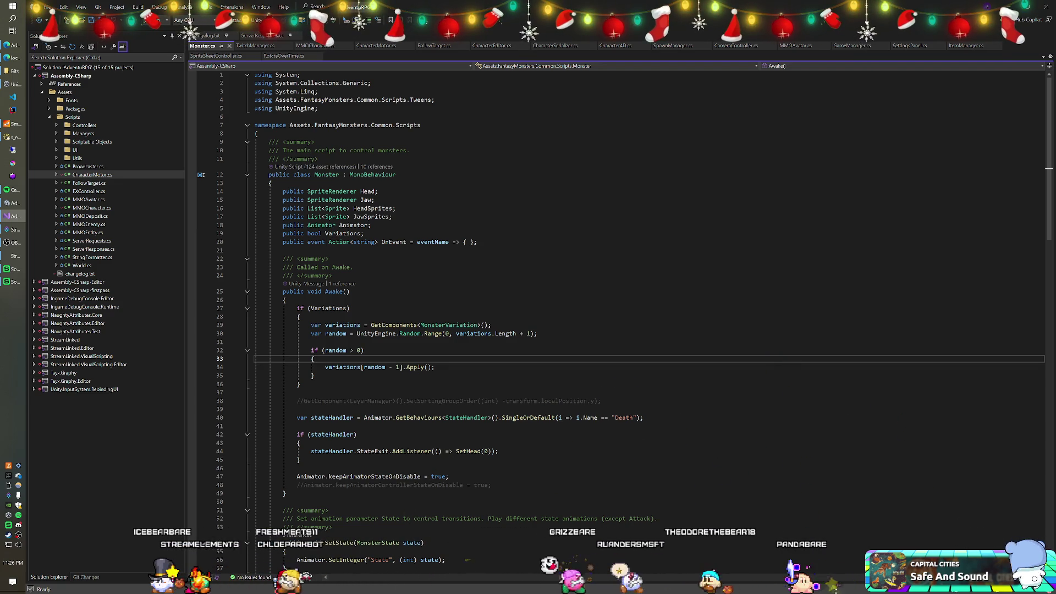
pyautogui.hotkey('alt', 'Tab')
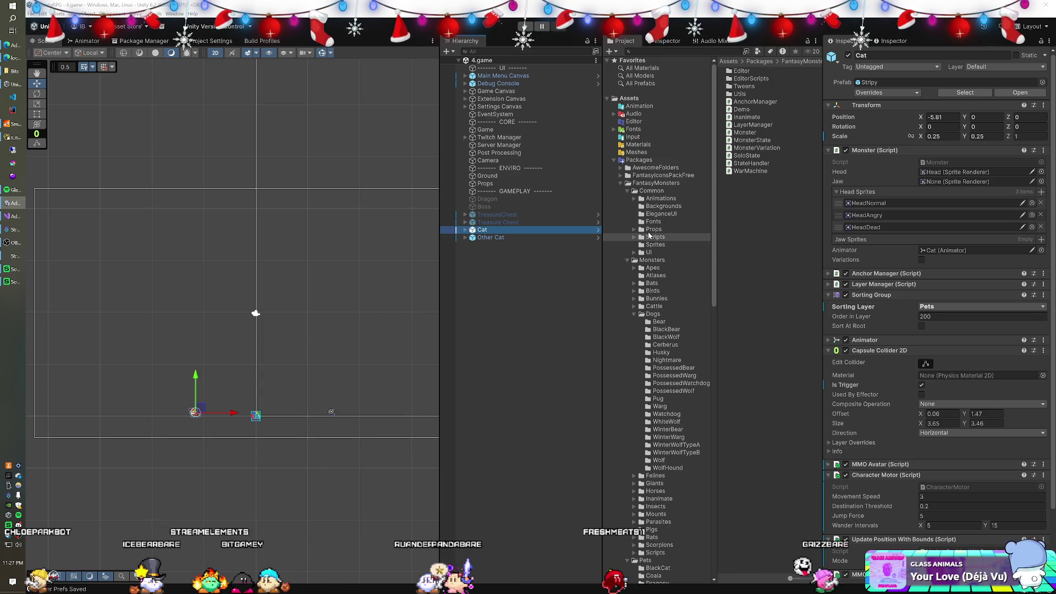
# Open the Prefabs/Characters folder in the Project panel and select the Skeleton 01 prefab.
pyautogui.scroll(-4, 654, 248)
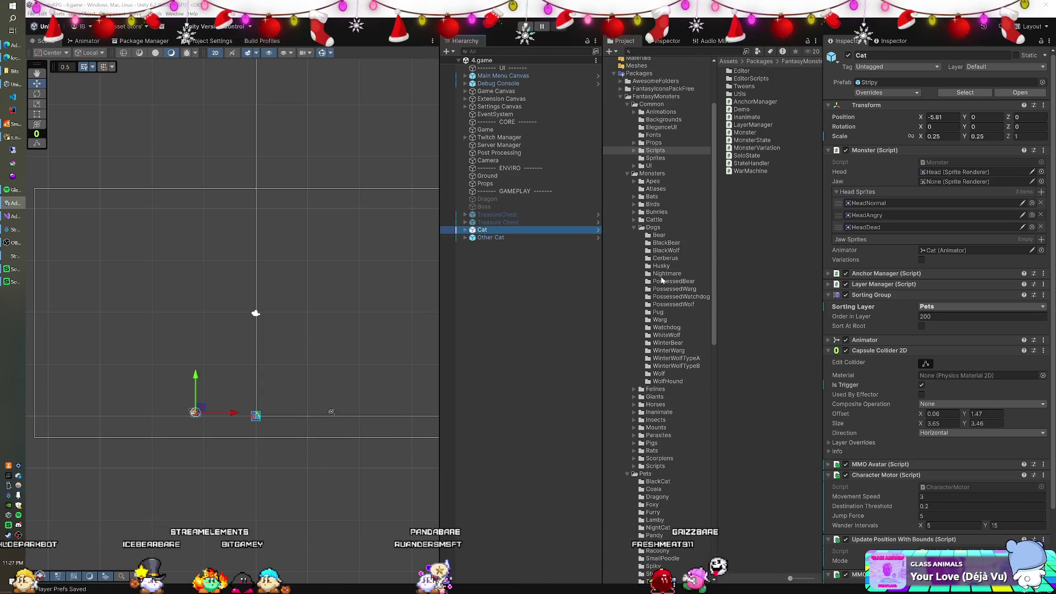
pyautogui.scroll(-3, 662, 281)
pyautogui.scroll(-3, 662, 281)
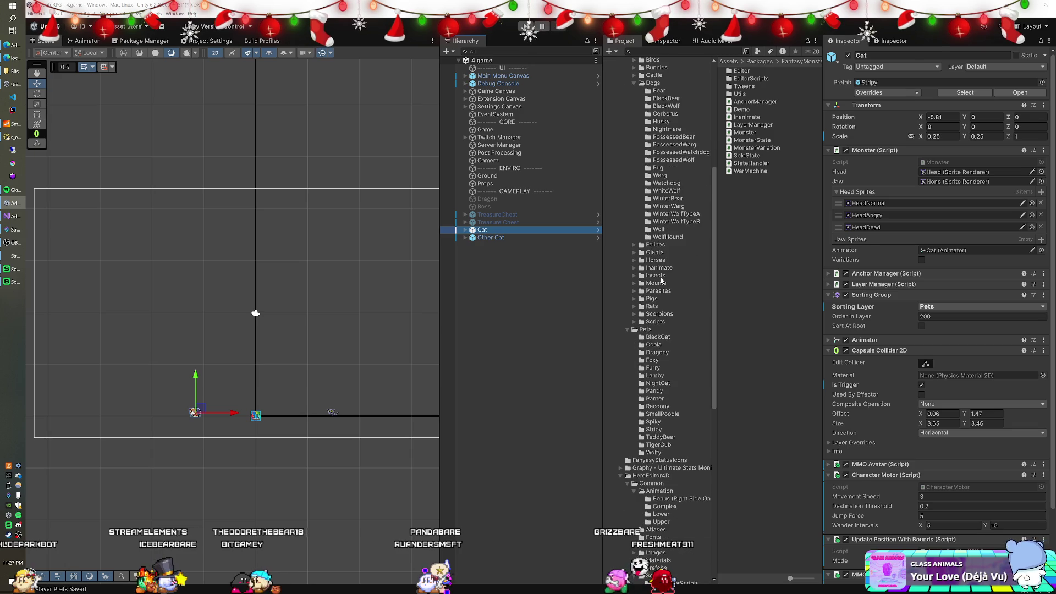
pyautogui.scroll(4, 662, 281)
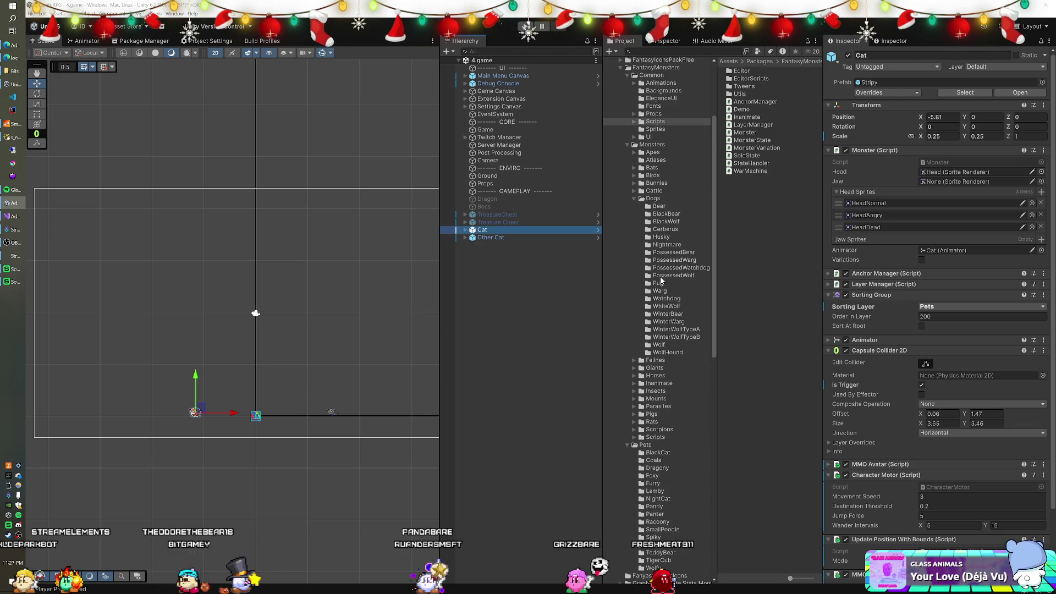
pyautogui.scroll(3, 656, 243)
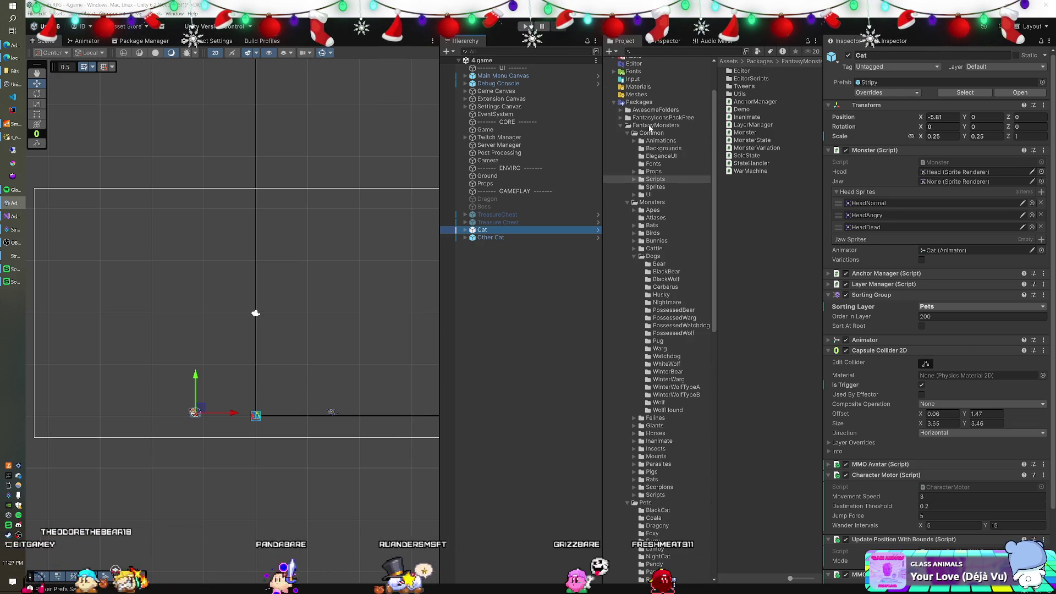
pyautogui.scroll(-2, 644, 131)
pyautogui.scroll(-10, 629, 160)
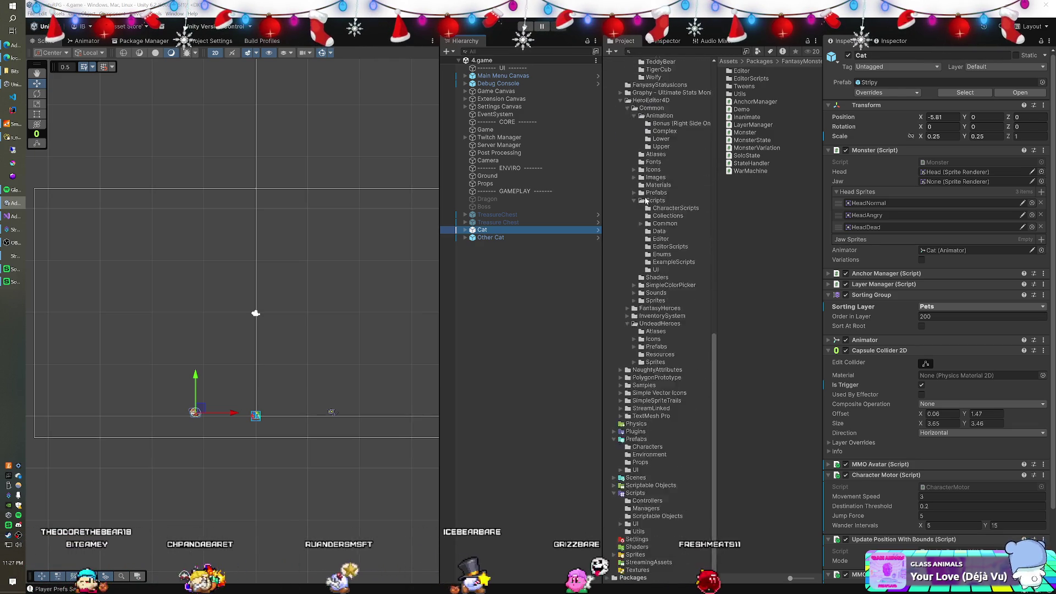
pyautogui.click(648, 448)
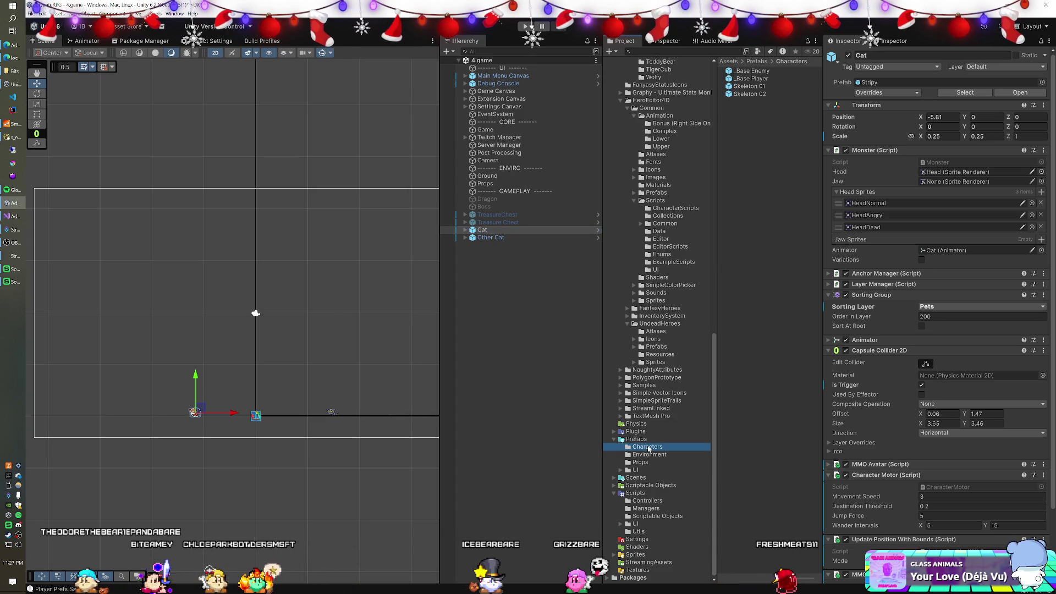
pyautogui.click(749, 86)
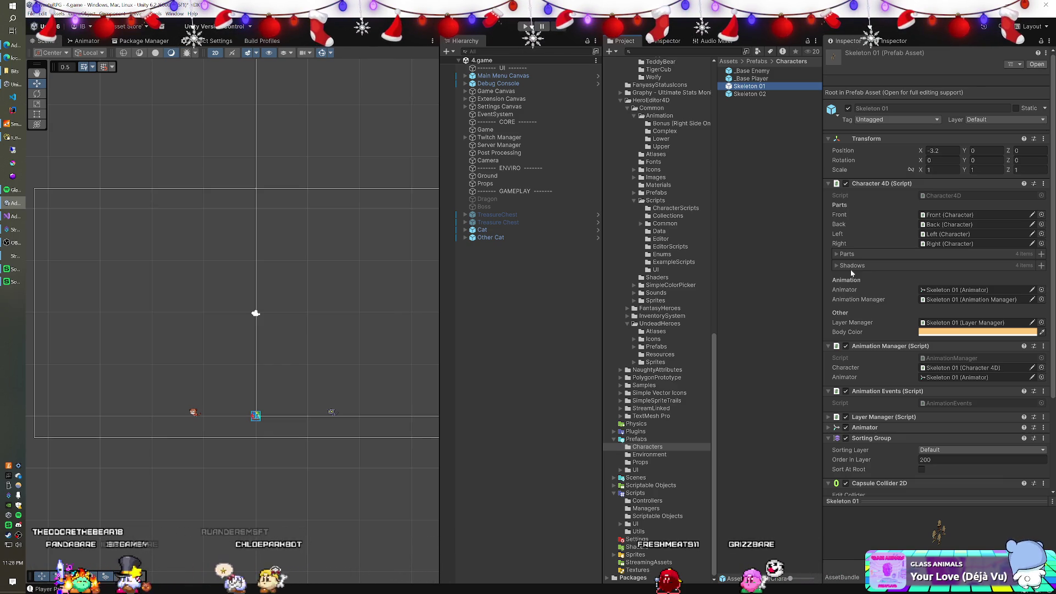
# Inspect Skeleton 01's Character 4D, Front/Back/Left/Right parts and order-200 Sorting Group.
pyautogui.scroll(15, 659, 254)
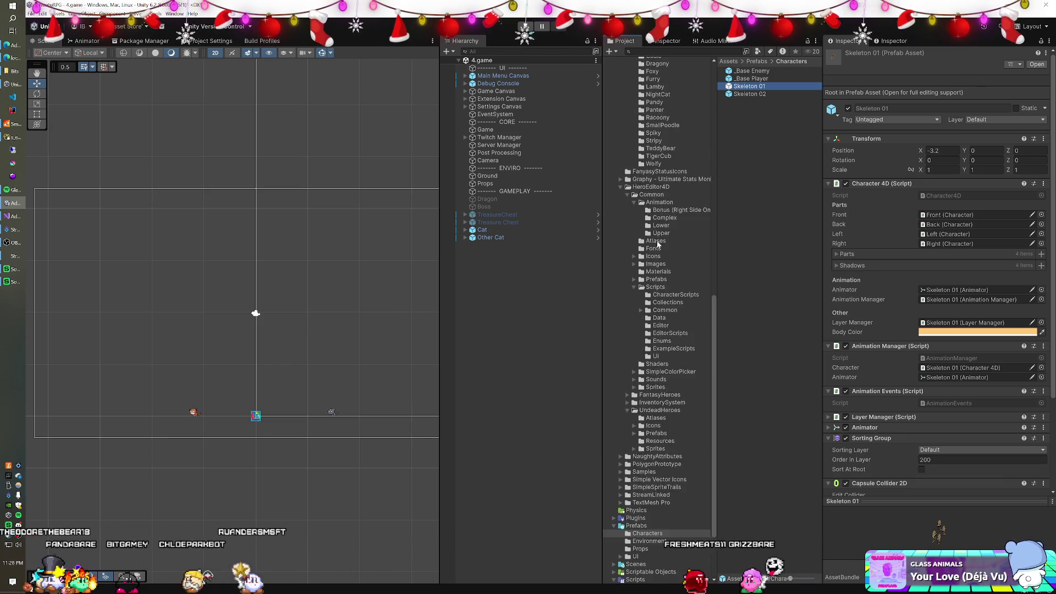
pyautogui.scroll(9, 661, 258)
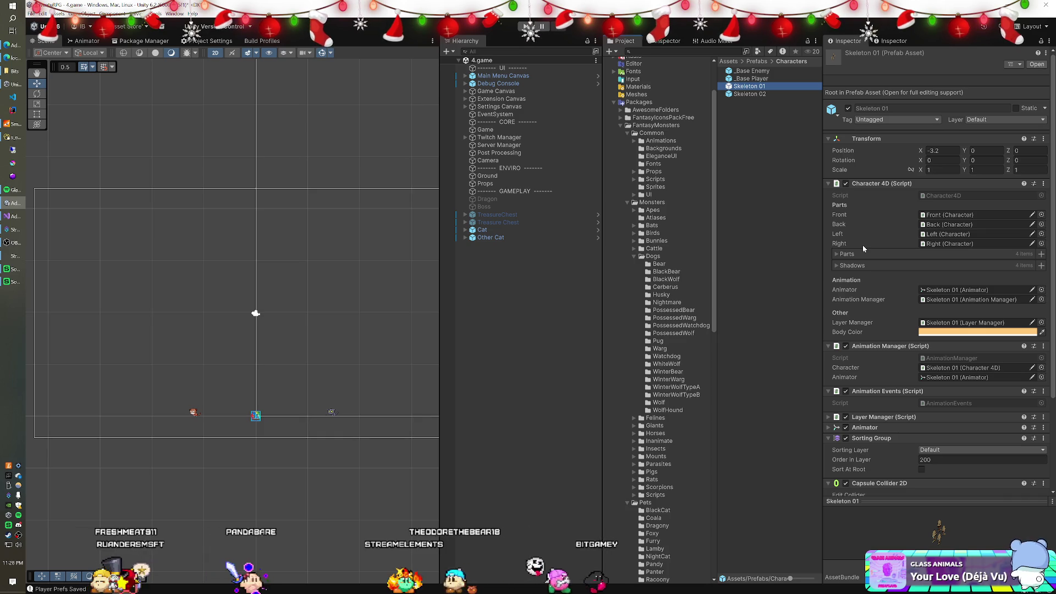
pyautogui.click(989, 102)
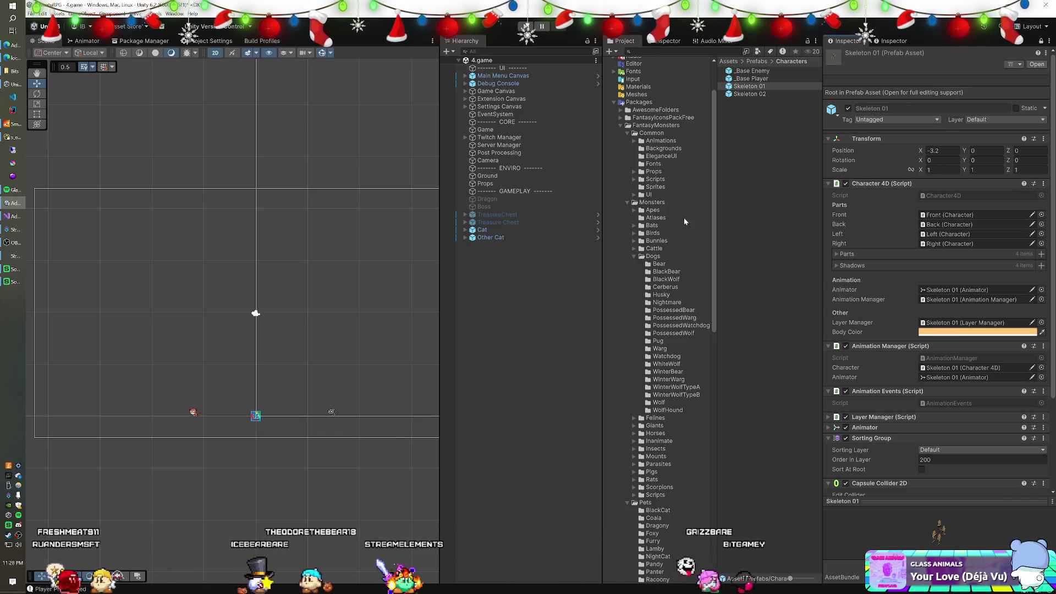
# Open the Monsters folder, select Cat, and show its components in the middle Inspector beside Skeleton 01.
pyautogui.click(652, 203)
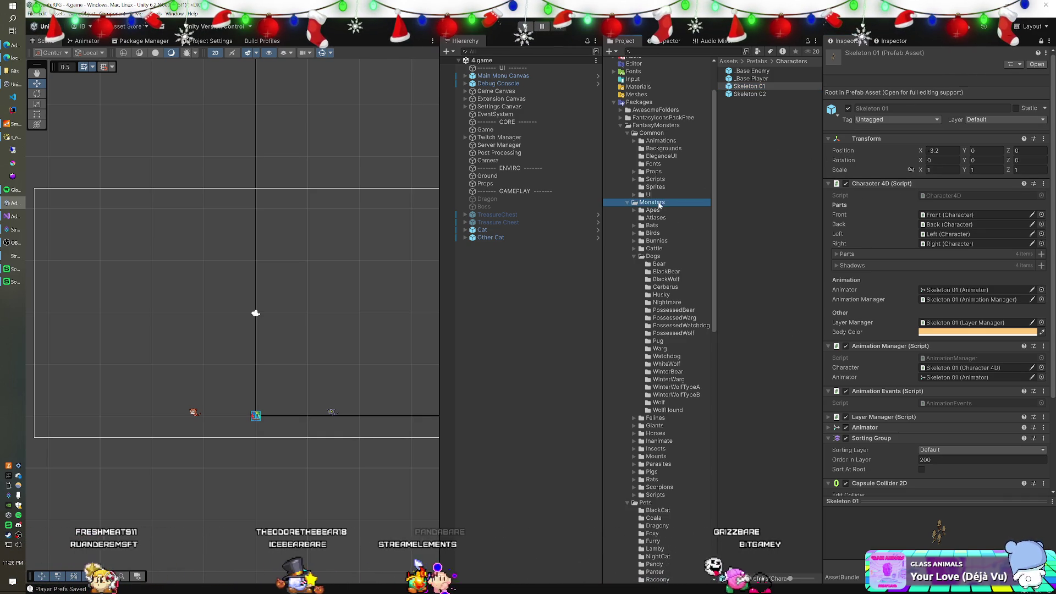
pyautogui.click(546, 230)
pyautogui.click(654, 43)
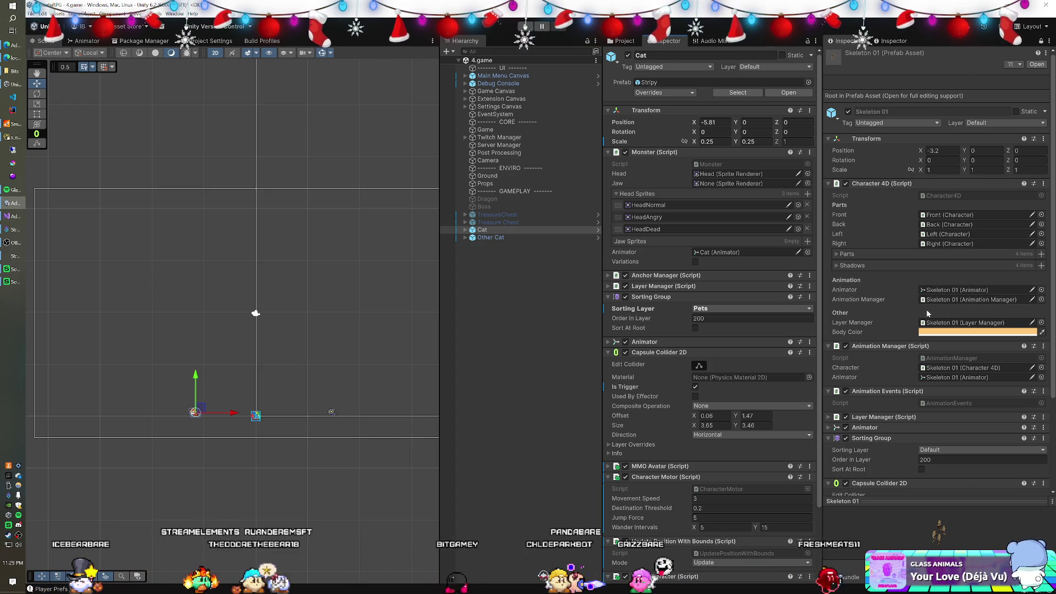
# Expand the Cat's Layer Manager and briefly list its Sprites before collapsing them.
pyautogui.click(608, 287)
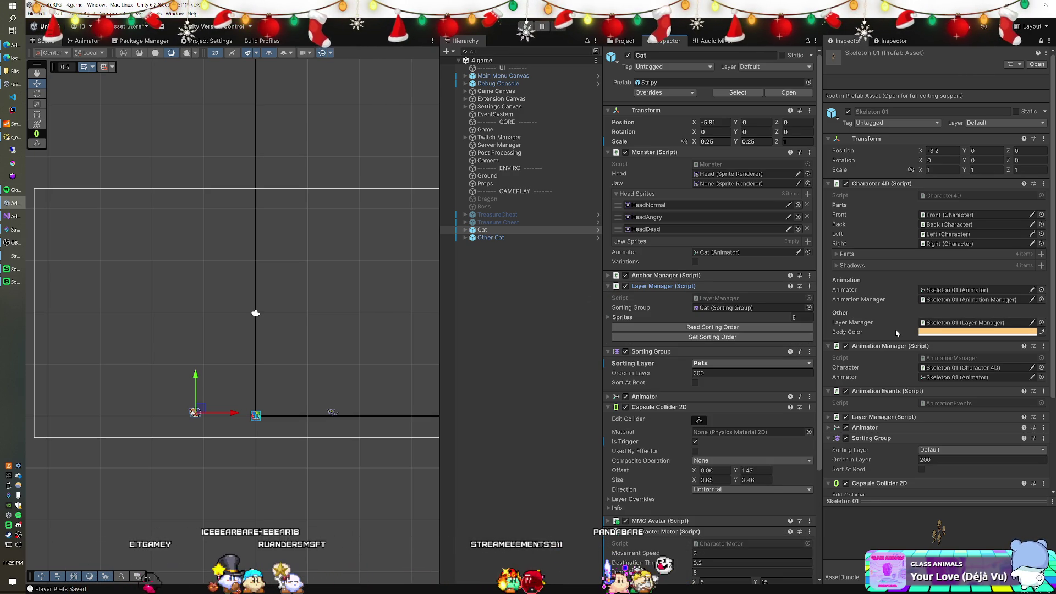
pyautogui.click(615, 318)
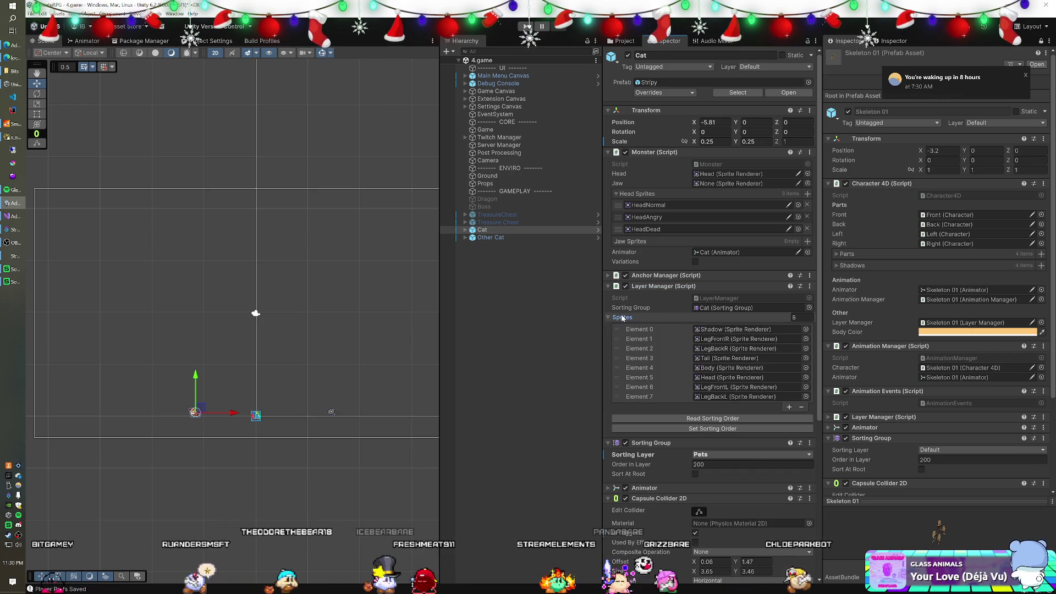
pyautogui.click(622, 318)
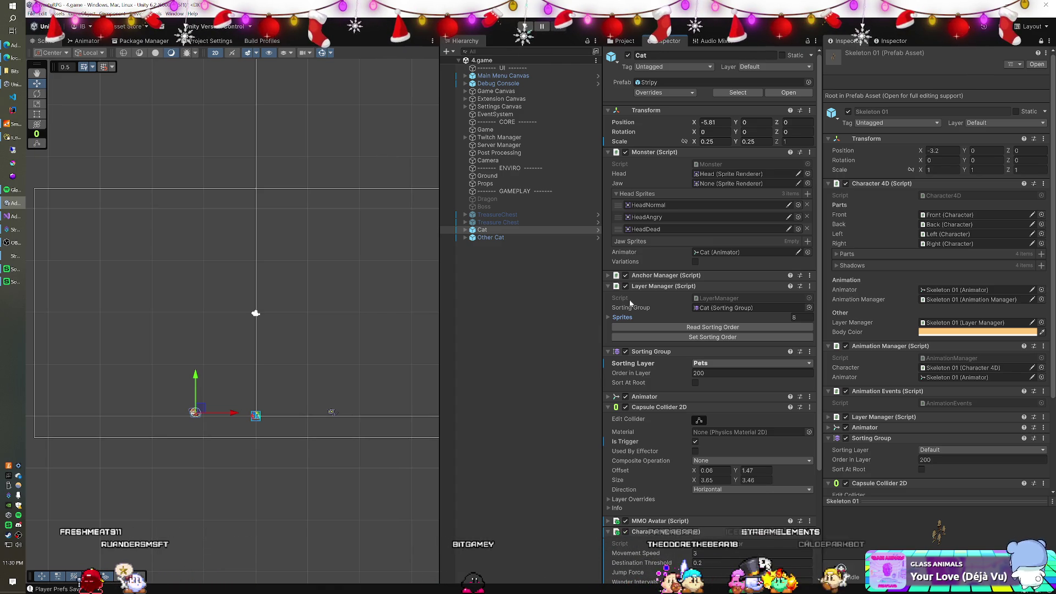
# Expand the Cat's Anchor Manager and view AnchorManager.cs in Visual Studio before returning to Unity.
pyautogui.scroll(-3, 740, 301)
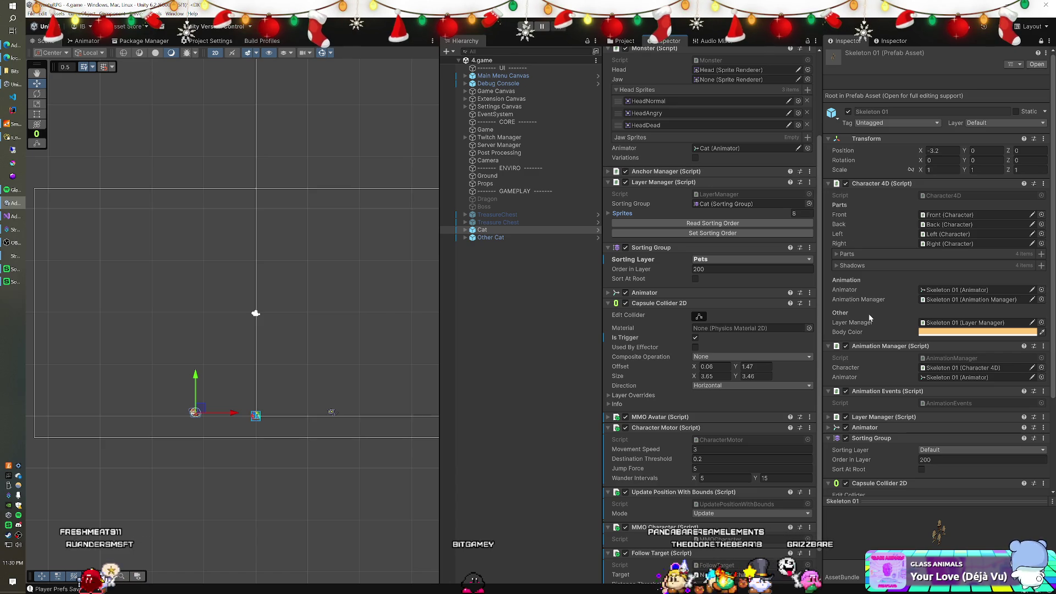
pyautogui.scroll(-5, 880, 403)
pyautogui.scroll(5, 880, 403)
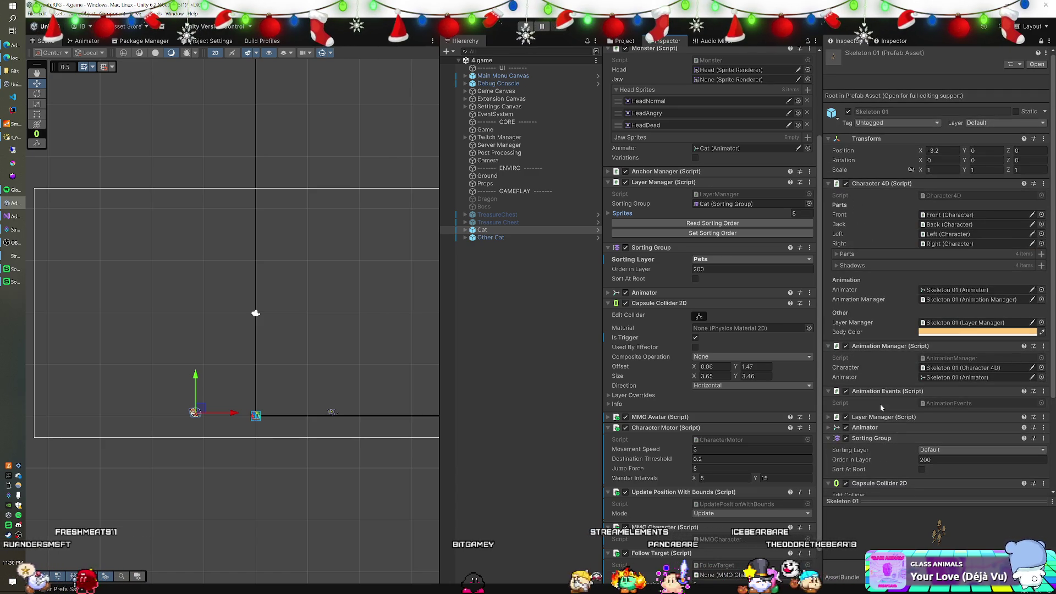
pyautogui.click(608, 172)
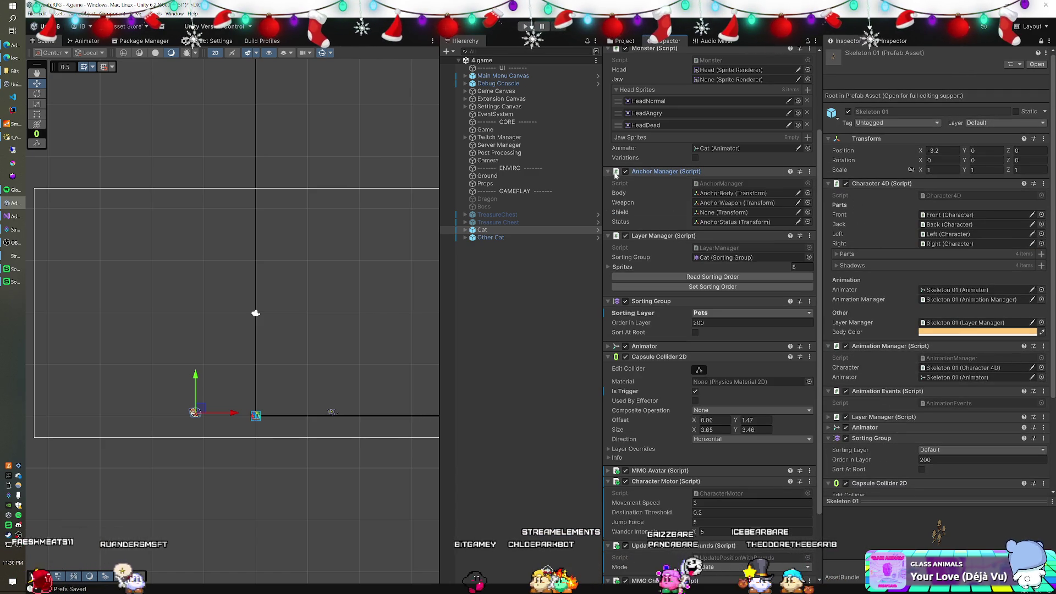
pyautogui.doubleClick(714, 183)
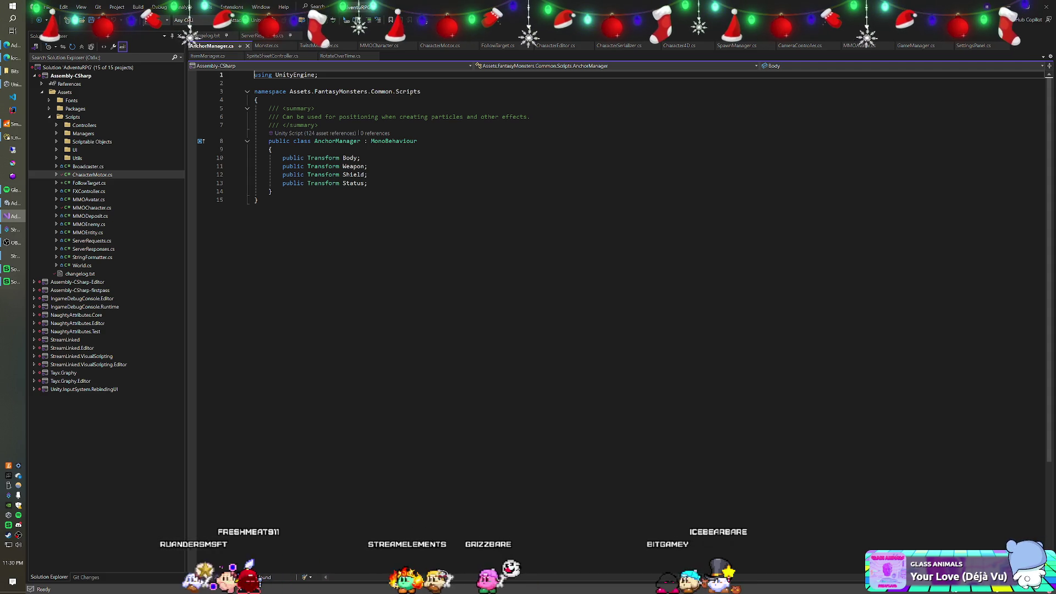
pyautogui.hotkey('alt', 'Tab')
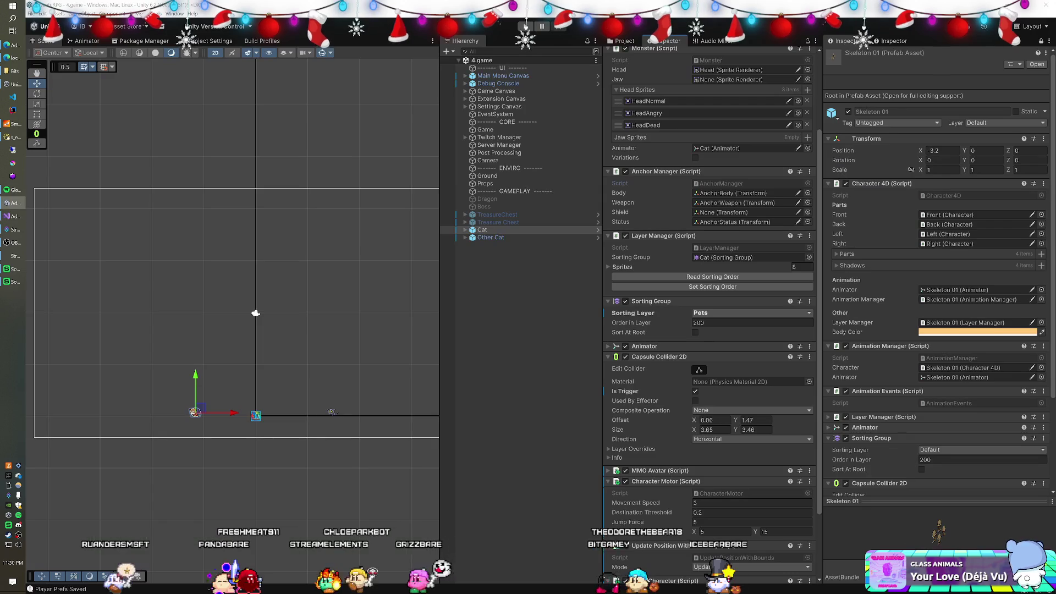
# Expand Skeleton 01's Layer Manager and compare its 154 sprites against the Cat's 8.
pyautogui.scroll(-2, 882, 255)
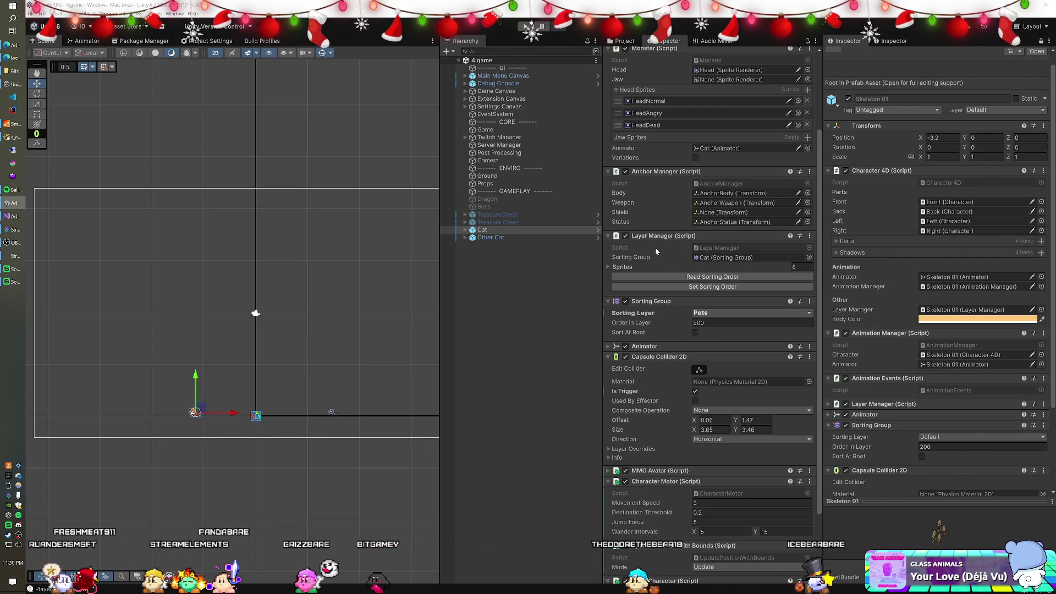
pyautogui.click(869, 403)
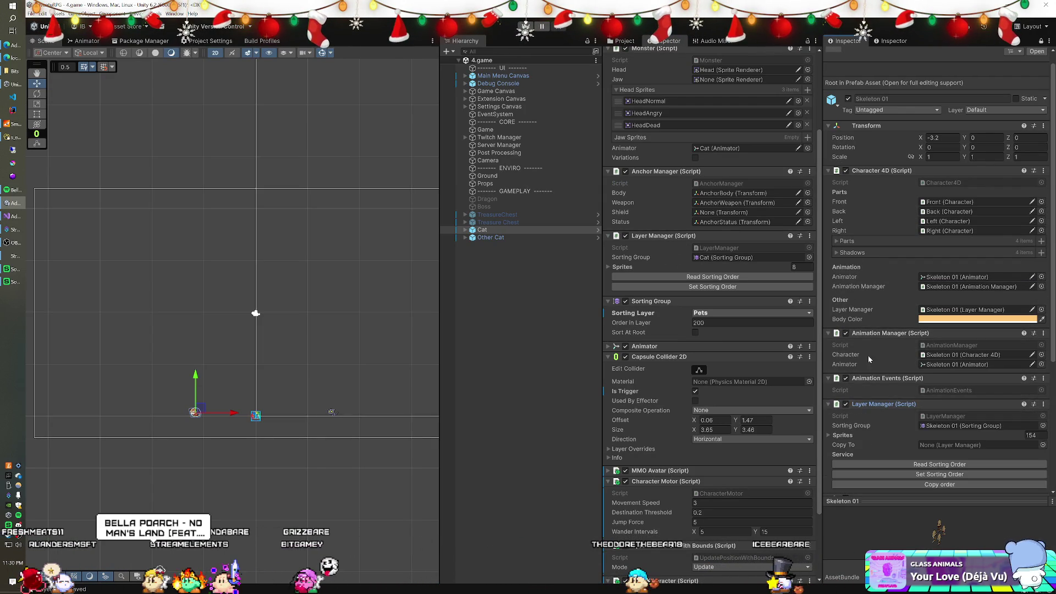
pyautogui.scroll(-4, 867, 358)
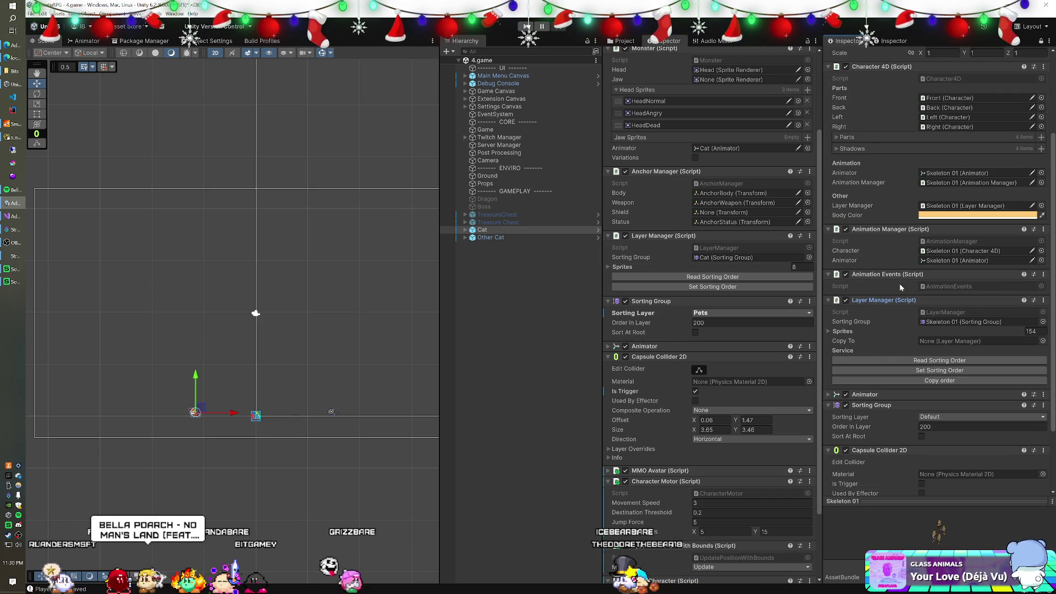
pyautogui.scroll(4, 889, 269)
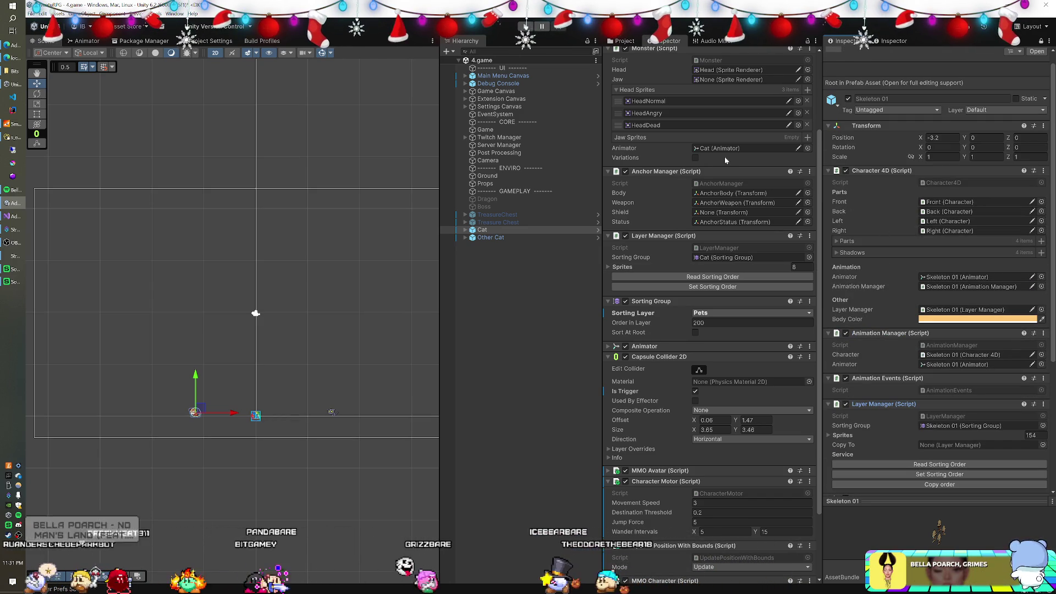
pyautogui.scroll(-3, 724, 162)
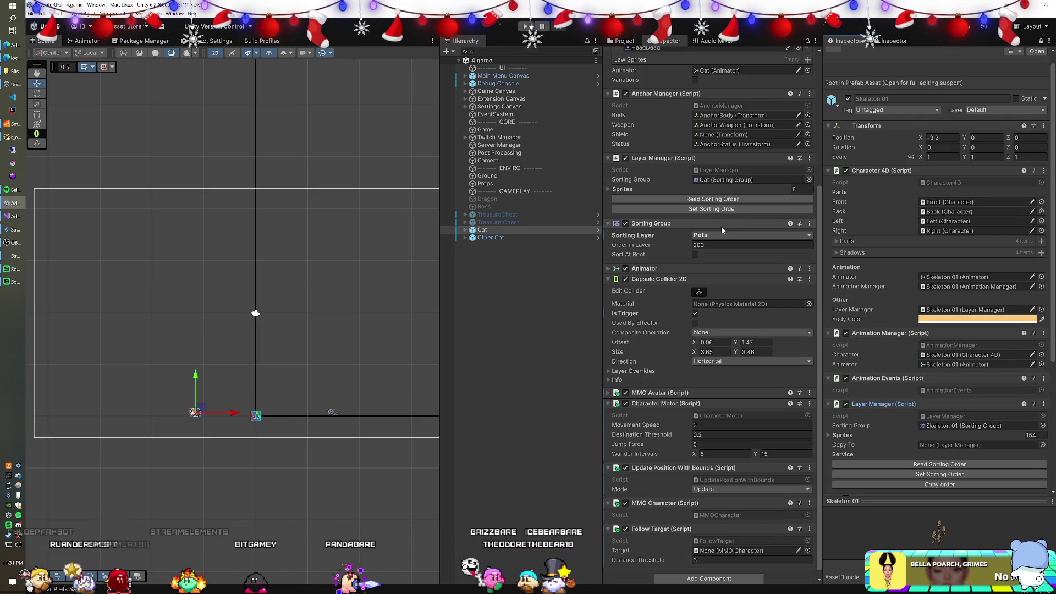
pyautogui.scroll(-7, 894, 346)
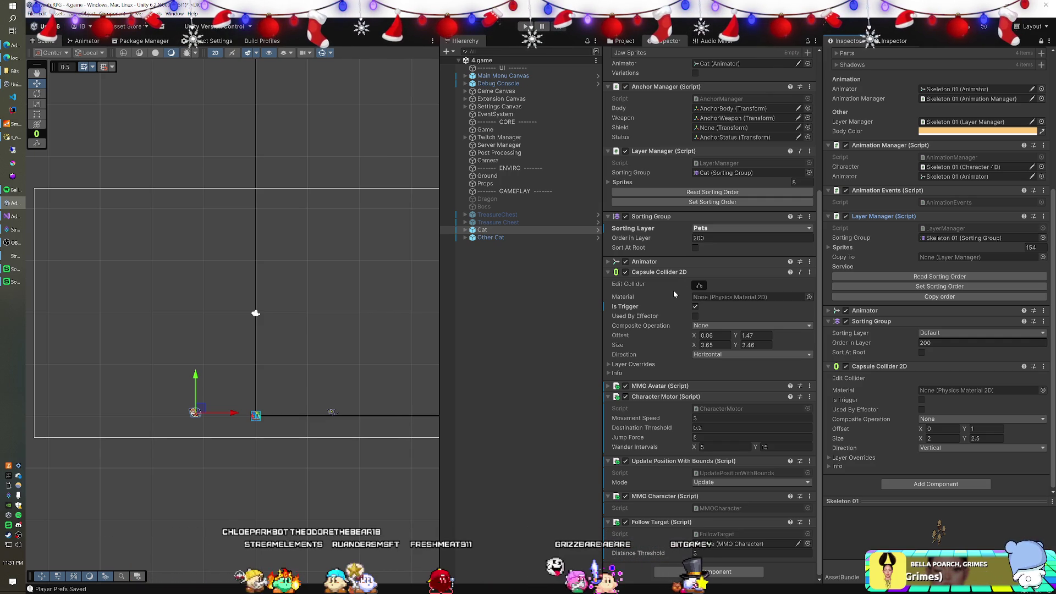
pyautogui.scroll(8, 700, 285)
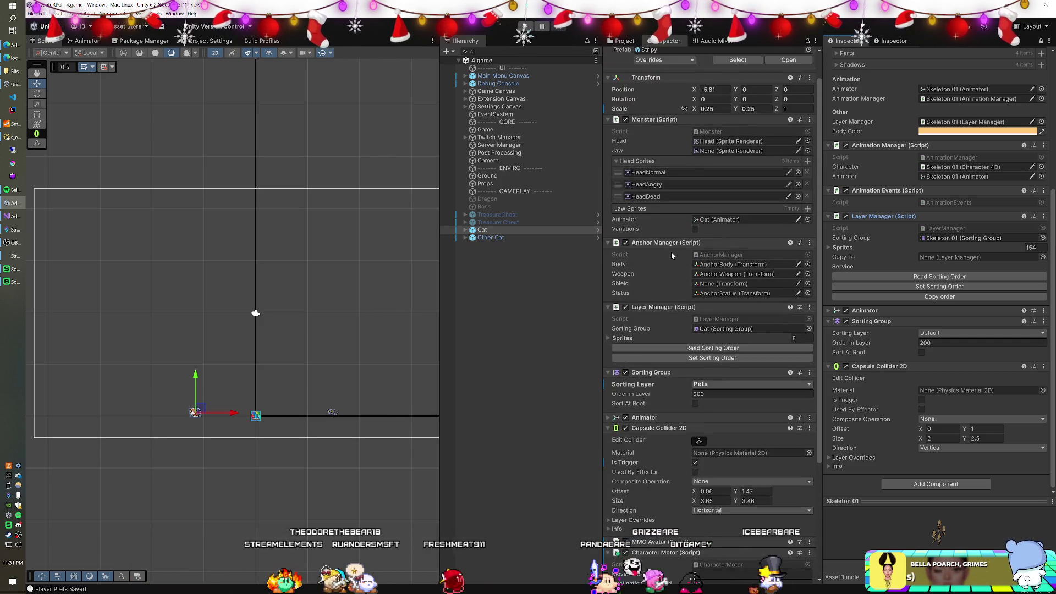
pyautogui.scroll(8, 933, 233)
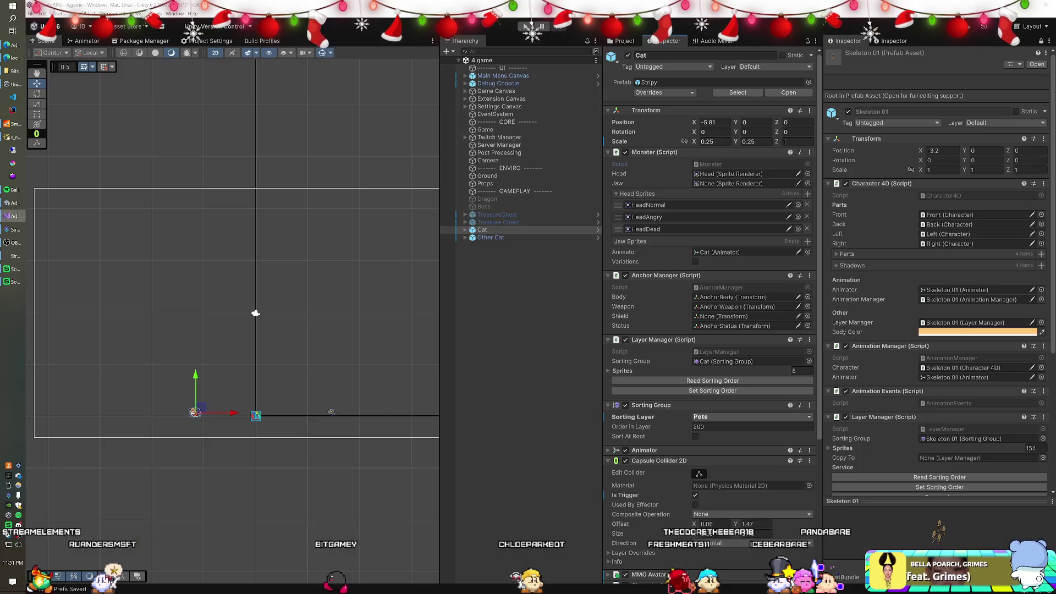
pyautogui.hotkey('alt', 'Tab')
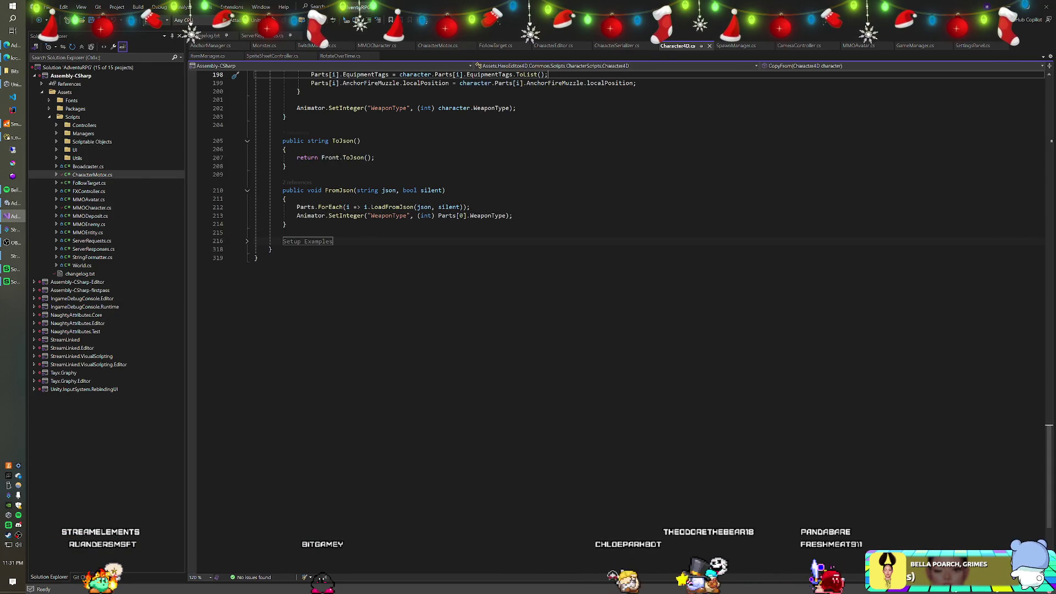
pyautogui.moveTo(678, 46)
pyautogui.mouseDown()
pyautogui.moveTo(944, 256)
pyautogui.moveTo(661, 301)
pyautogui.moveTo(642, 315)
pyautogui.moveTo(635, 306)
pyautogui.mouseUp()
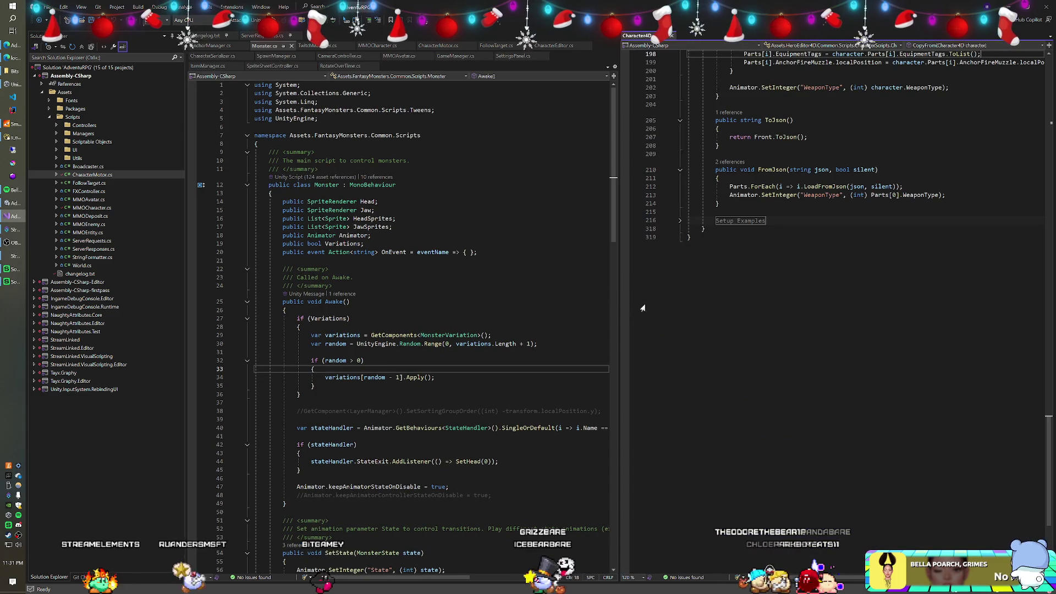
pyautogui.click(317, 169)
pyautogui.scroll(15, 837, 308)
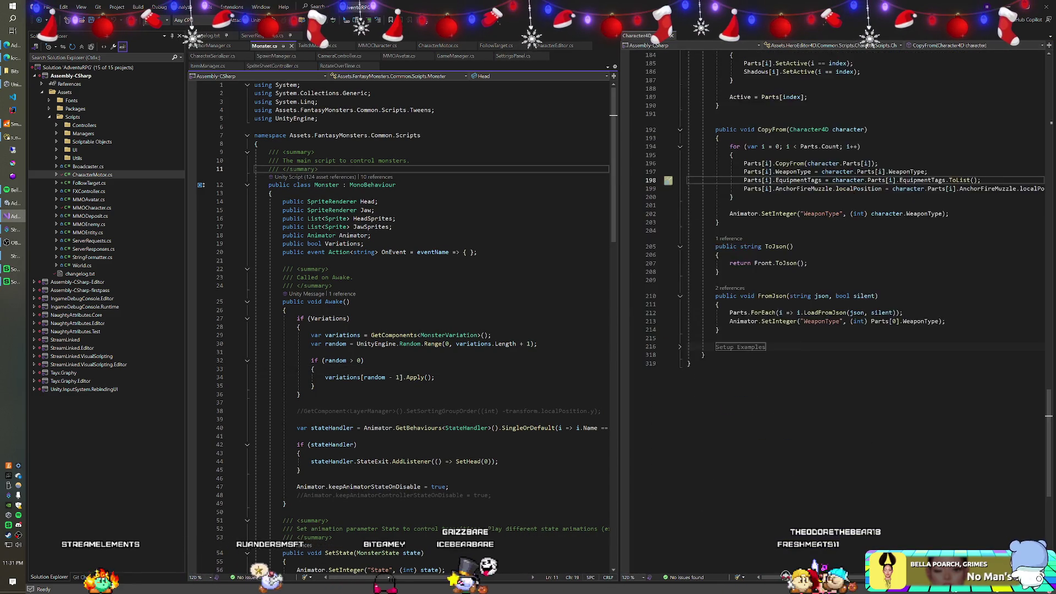
pyautogui.scroll(20, 836, 308)
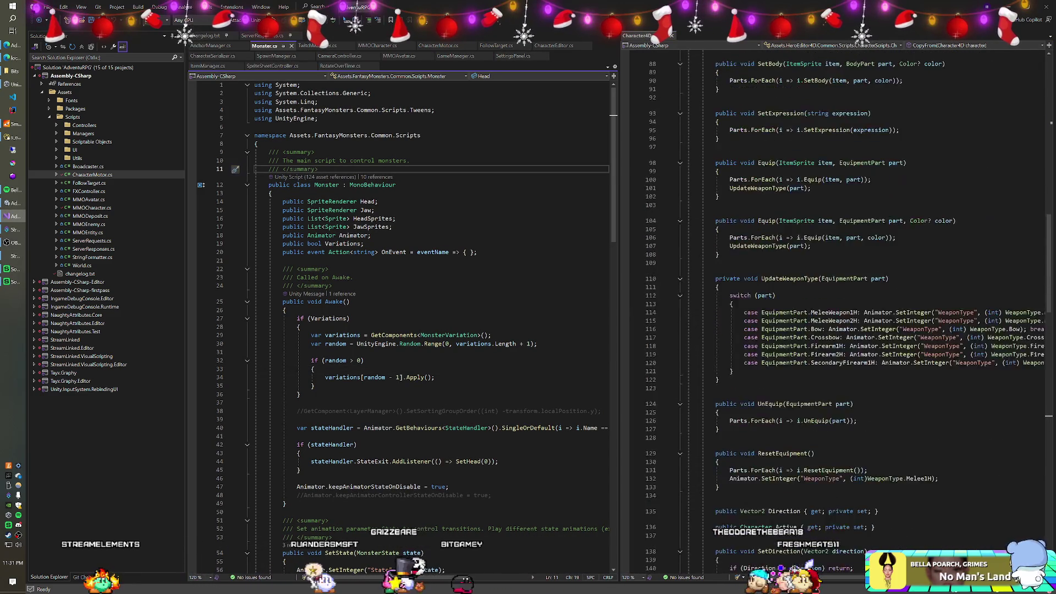
pyautogui.scroll(10, 836, 308)
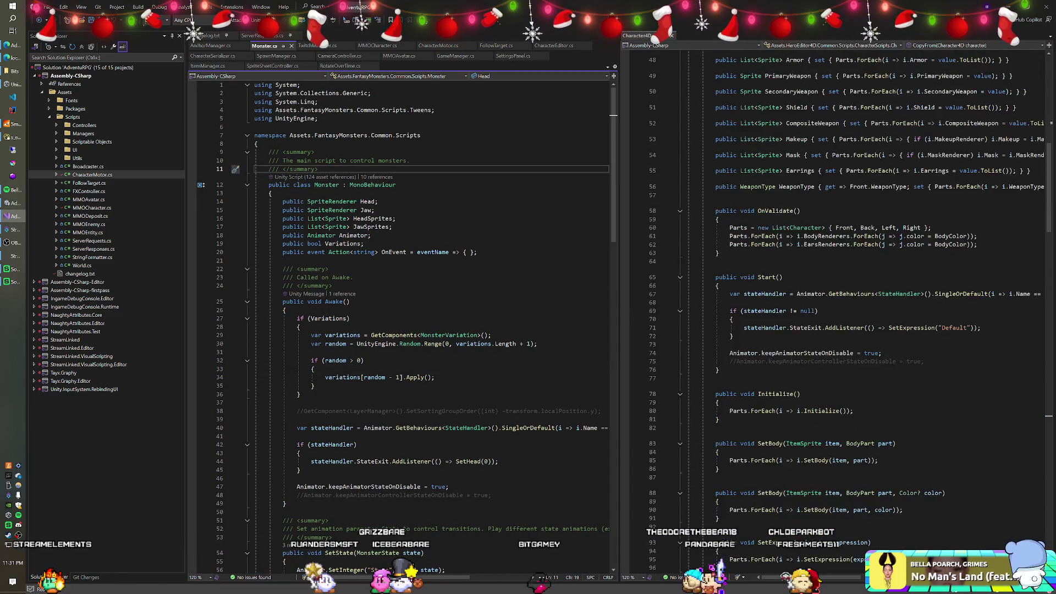
pyautogui.scroll(12, 836, 308)
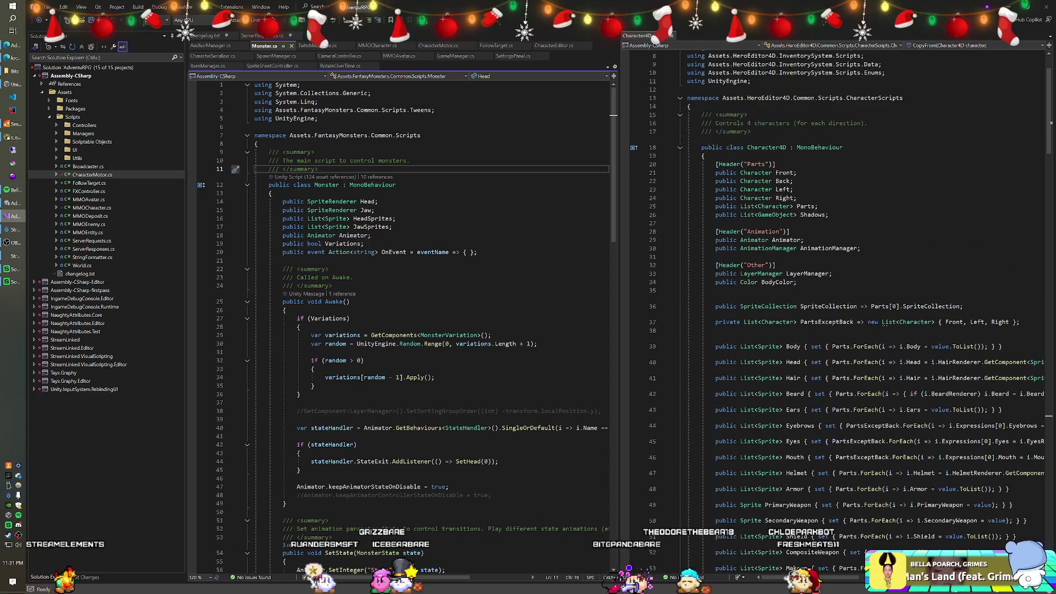
pyautogui.scroll(-14, 837, 308)
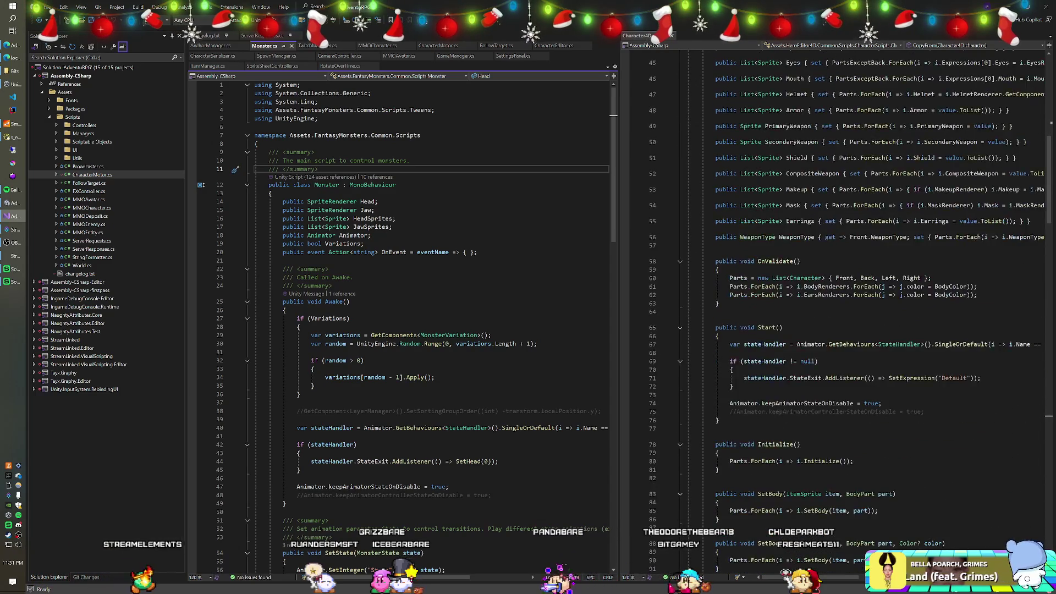
pyautogui.scroll(-1, 837, 308)
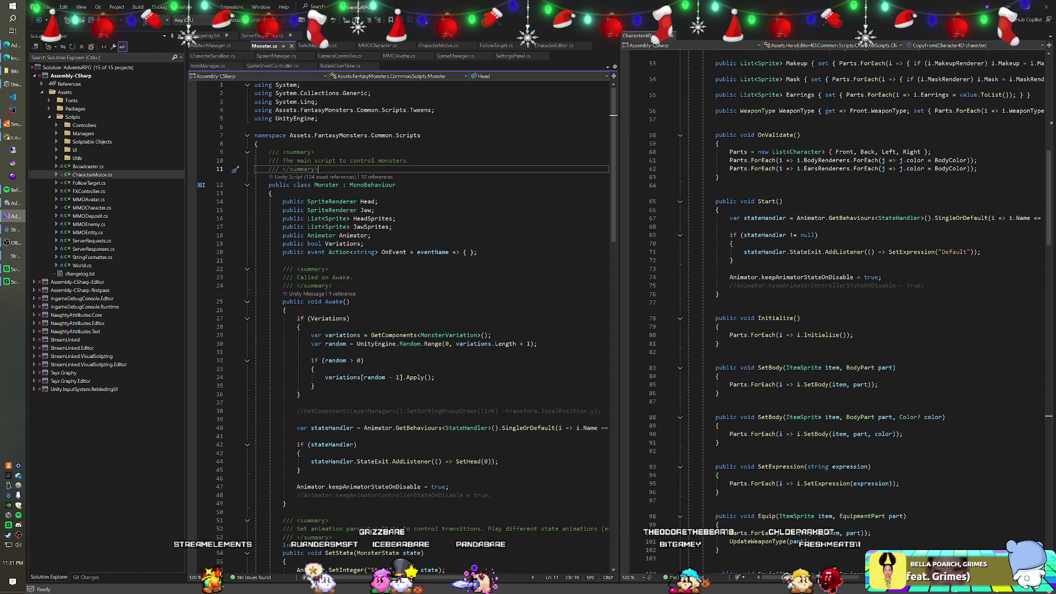
pyautogui.scroll(17, 836, 308)
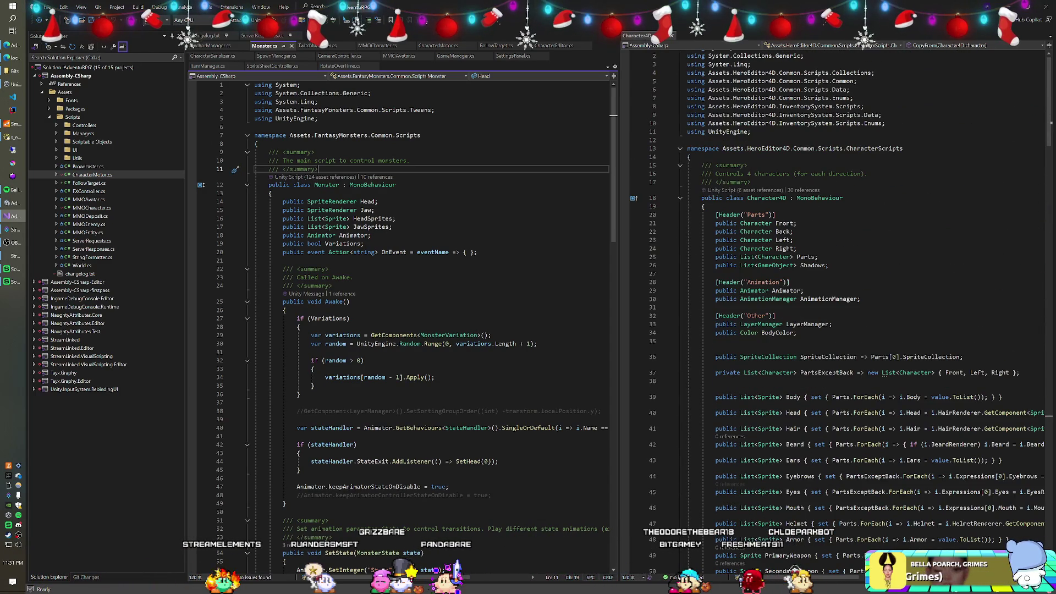
pyautogui.scroll(-14, 402, 325)
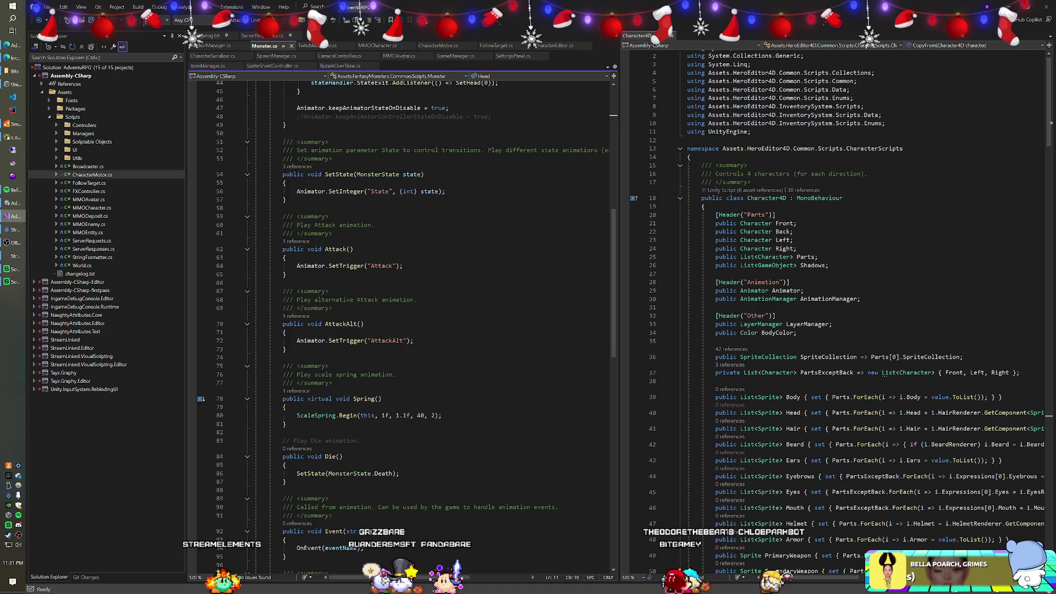
pyautogui.scroll(-9, 402, 325)
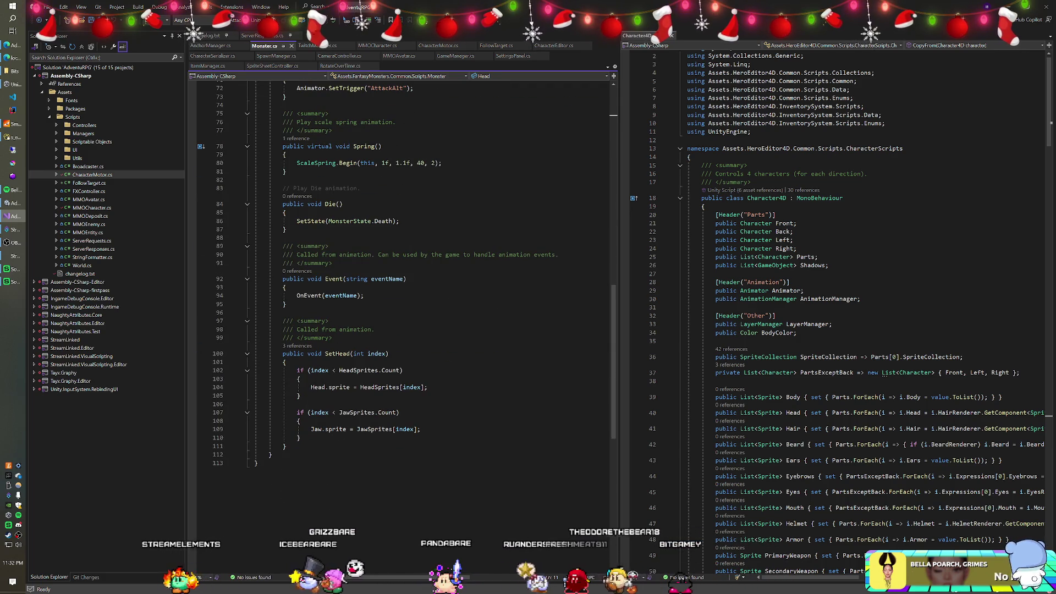
pyautogui.moveTo(286, 446); pyautogui.dragTo(284, 237)
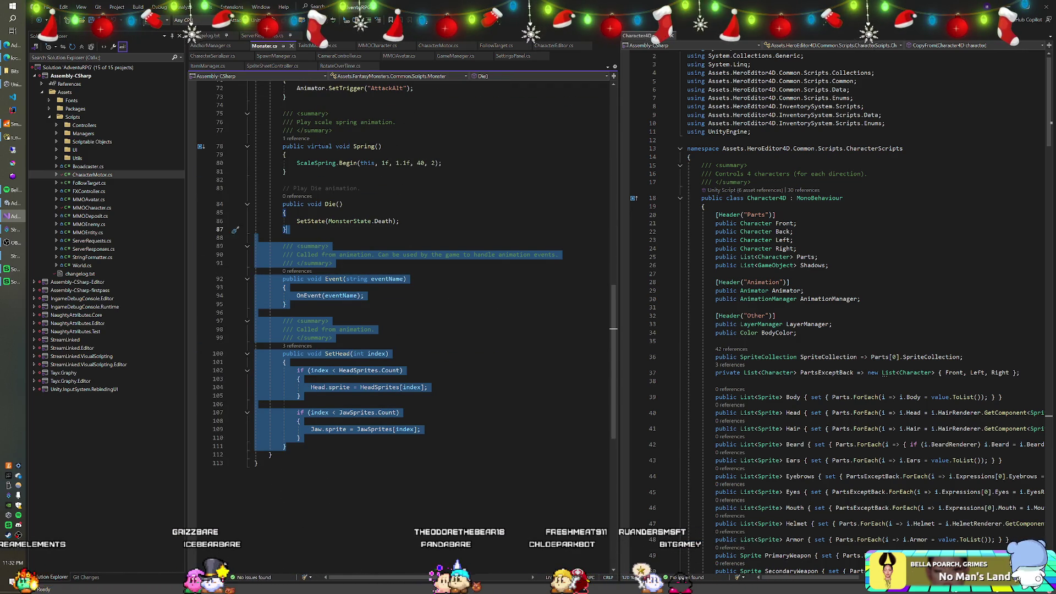
pyautogui.scroll(4, 402, 324)
pyautogui.scroll(12, 402, 324)
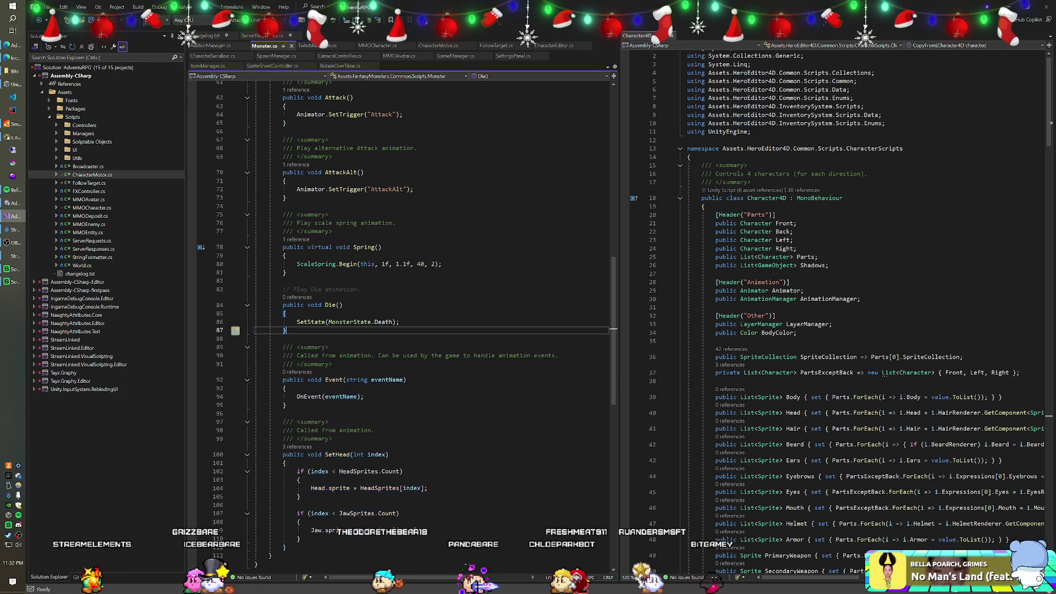
pyautogui.scroll(5, 401, 325)
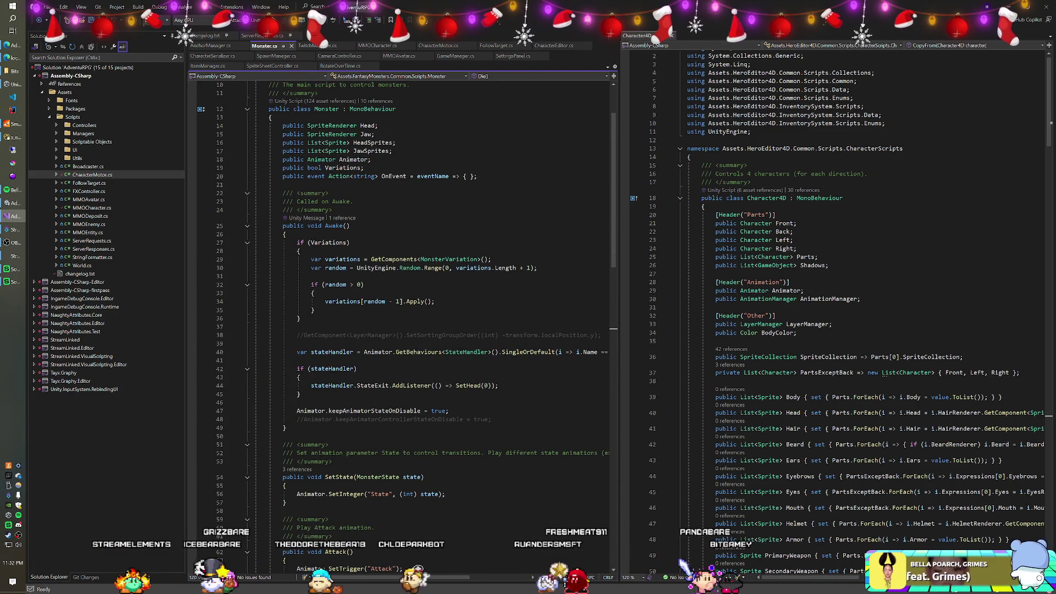
pyautogui.scroll(-13, 836, 308)
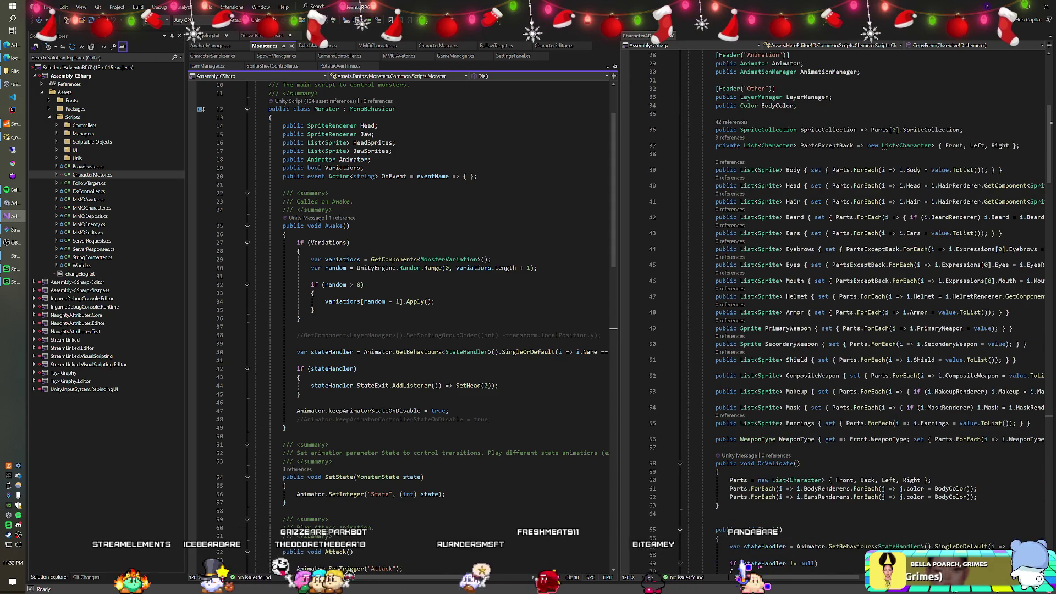
pyautogui.scroll(-17, 837, 308)
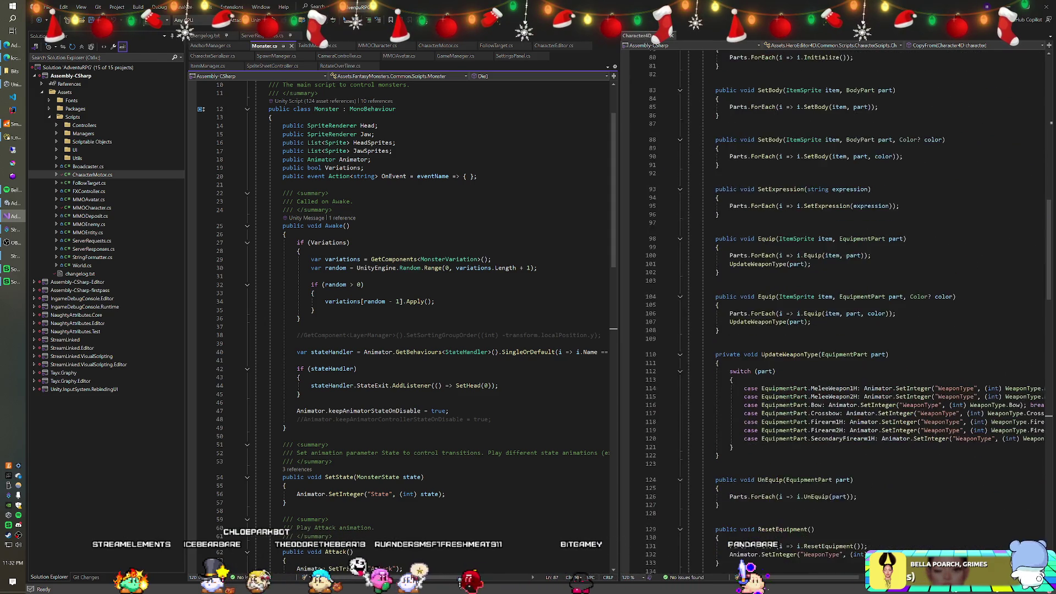
pyautogui.scroll(-3, 836, 308)
pyautogui.scroll(-15, 836, 308)
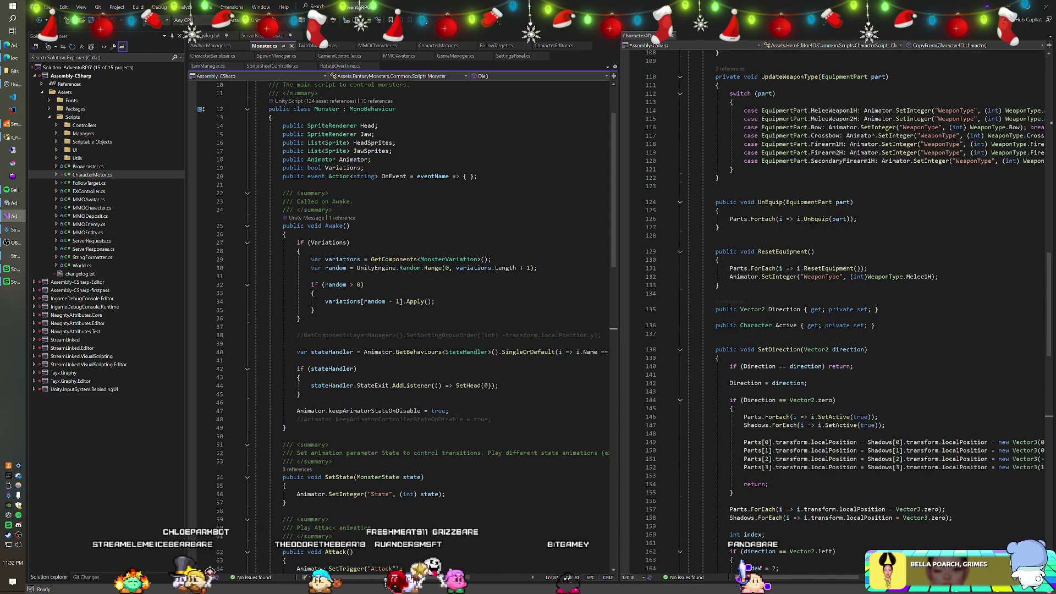
pyautogui.scroll(20, 836, 308)
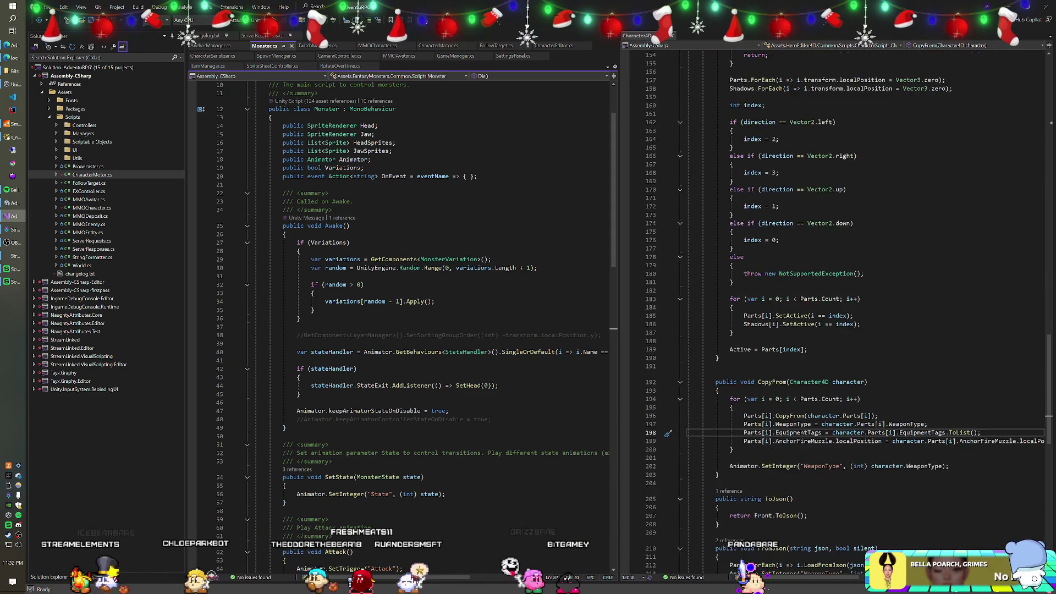
pyautogui.scroll(20, 836, 308)
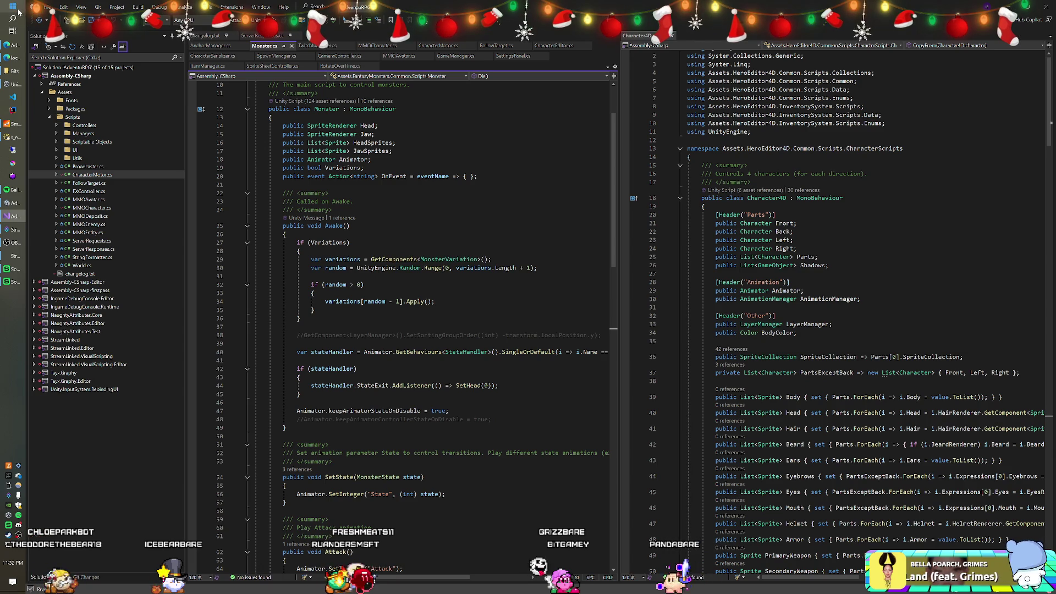
pyautogui.click(19, 10)
# Launch Notepad from Start search and type the heading 'Base Character'.
pyautogui.write('ntoepad')
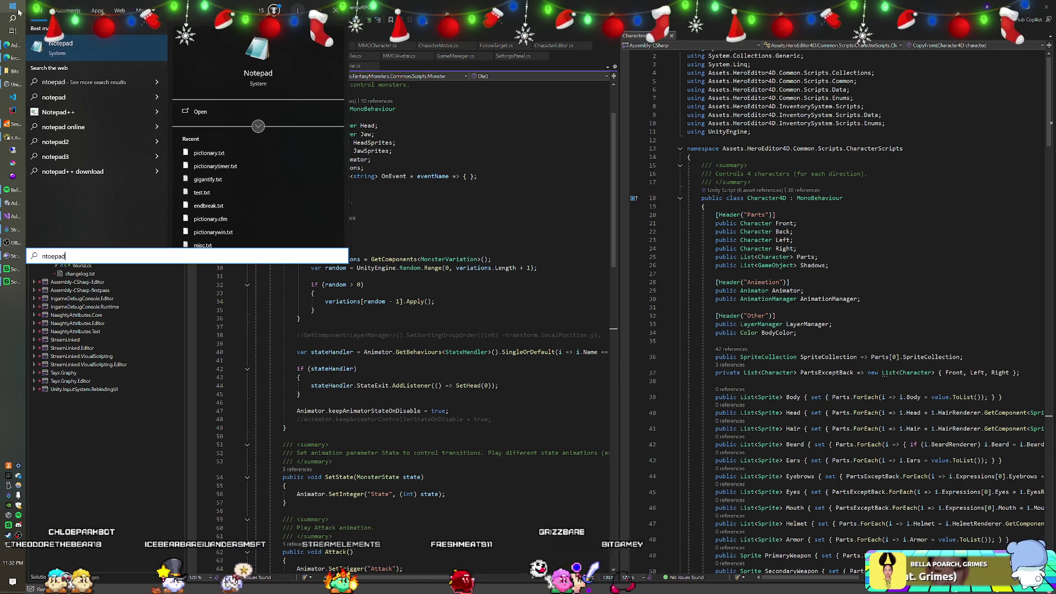
pyautogui.press('Return')
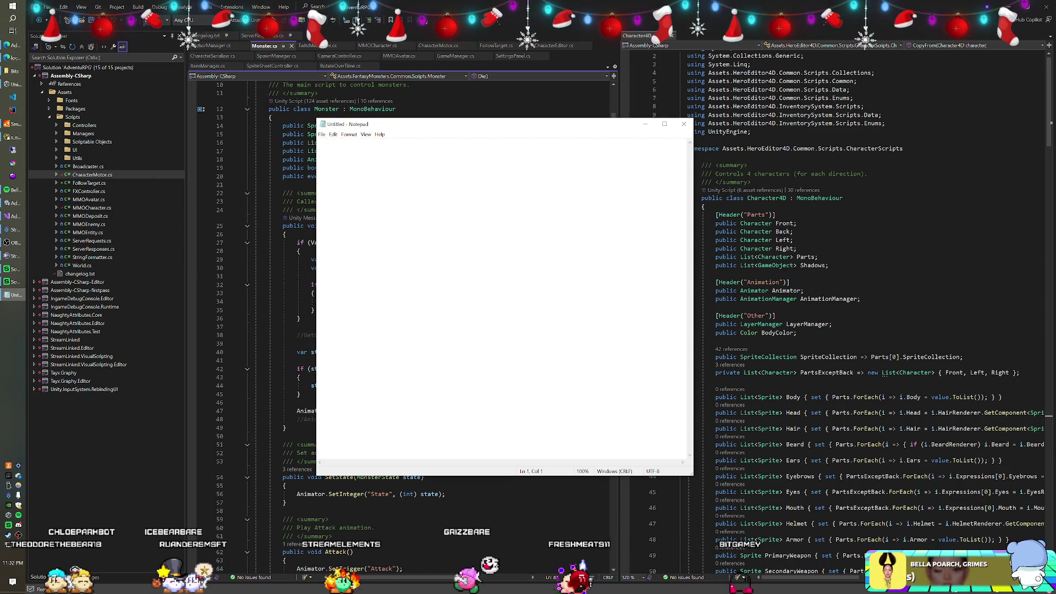
pyautogui.write('Base')
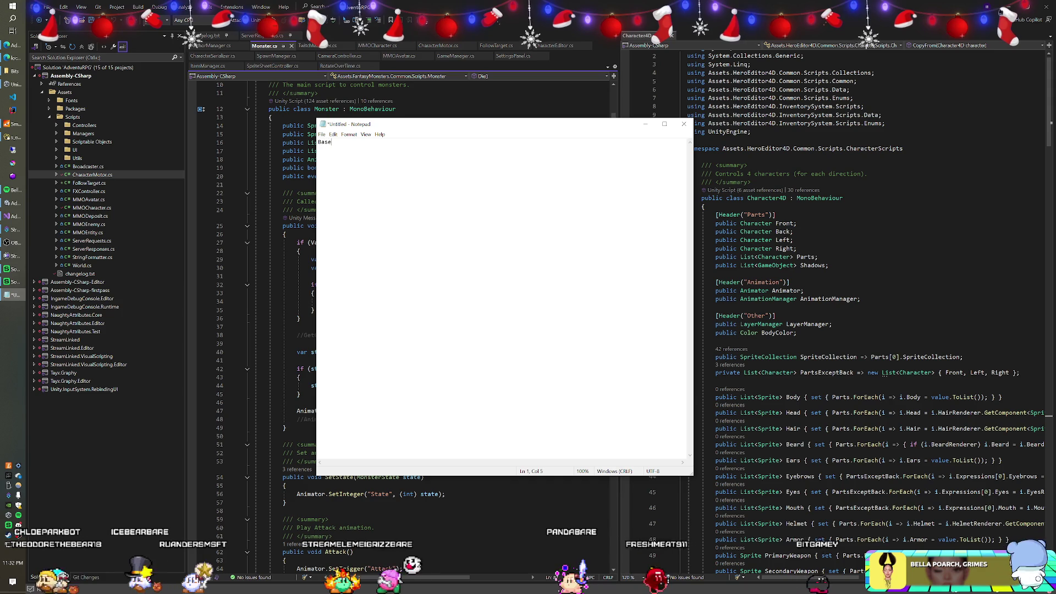
pyautogui.write(' Chara')
pyautogui.press('BackSpace')
pyautogui.press('BackSpace')
pyautogui.press('BackSpace')
pyautogui.write('aracter')
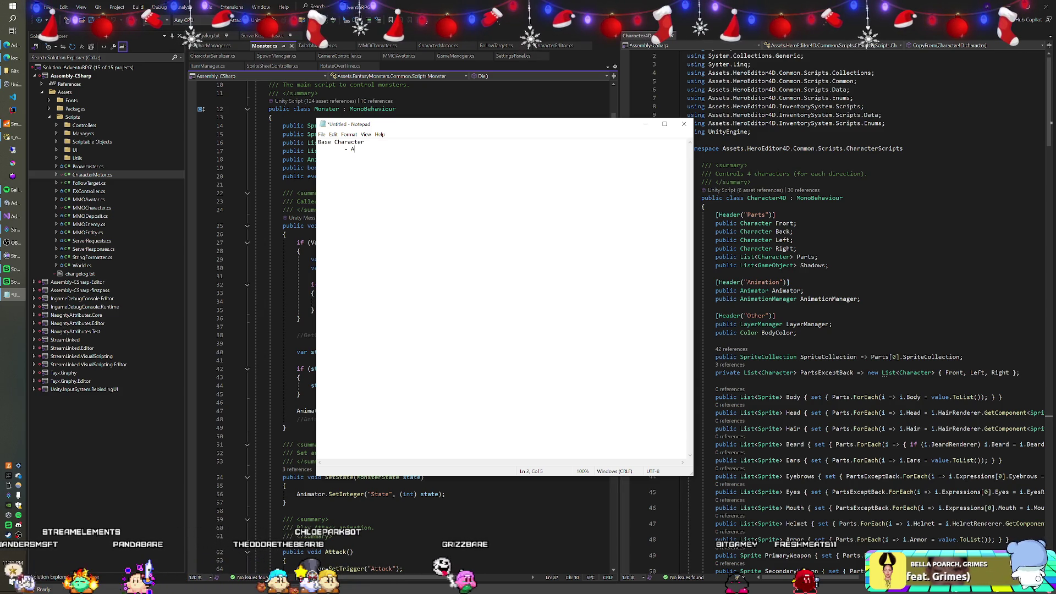
# Add indented list entries under the heading, including Enemy with its (Character4D) script.
pyautogui.write('- Monster')
pyautogui.press('Return')
pyautogui.press('Tab')
pyautogui.write('- ')
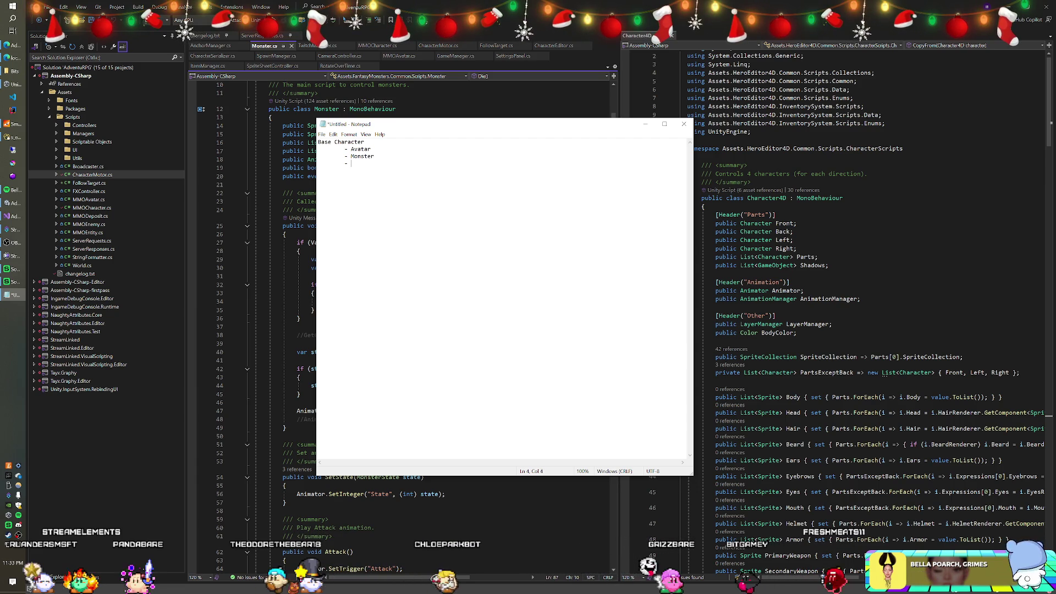
pyautogui.write('C')
pyautogui.press('BackSpace')
pyautogui.doubleClick(362, 156)
pyautogui.write('Enemy')
pyautogui.press('Down')
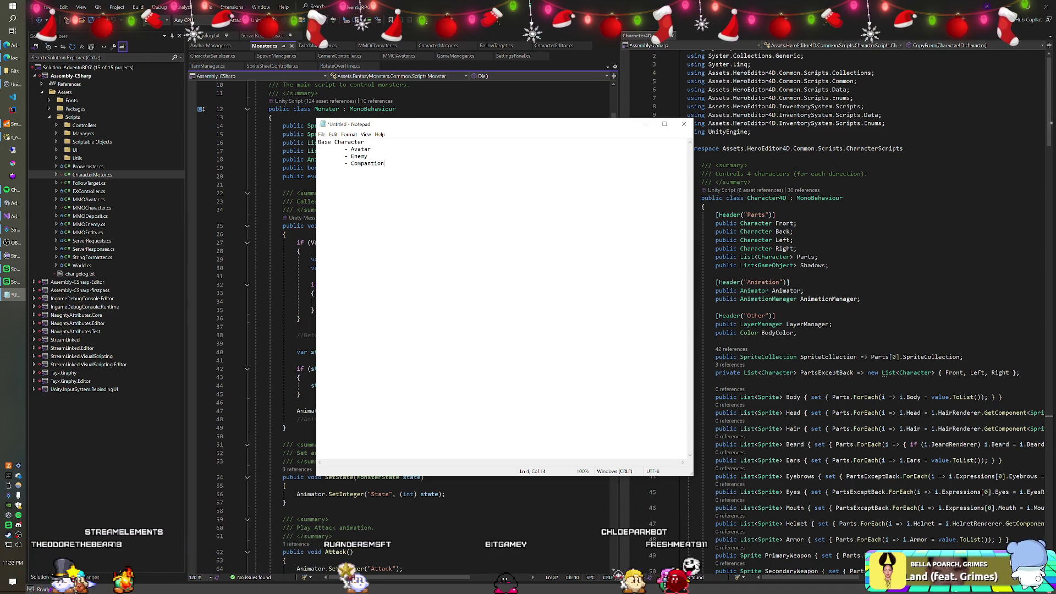
pyautogui.write('(Character4D')
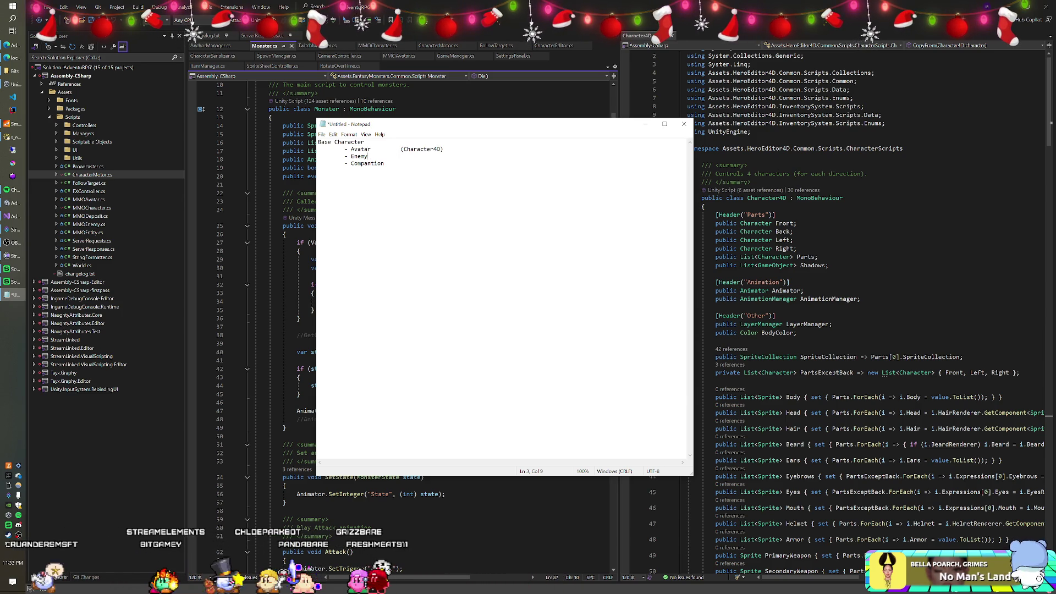
# Add the script column to the list, including the Monster entry with (Monster).
pyautogui.click(397, 156)
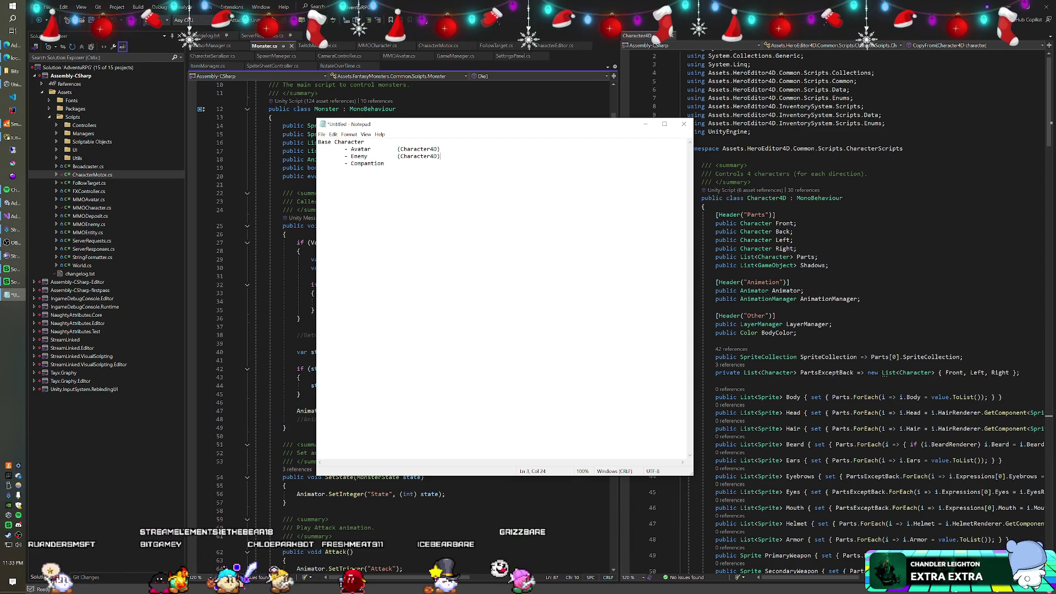
pyautogui.press('Tab')
pyautogui.write('(')
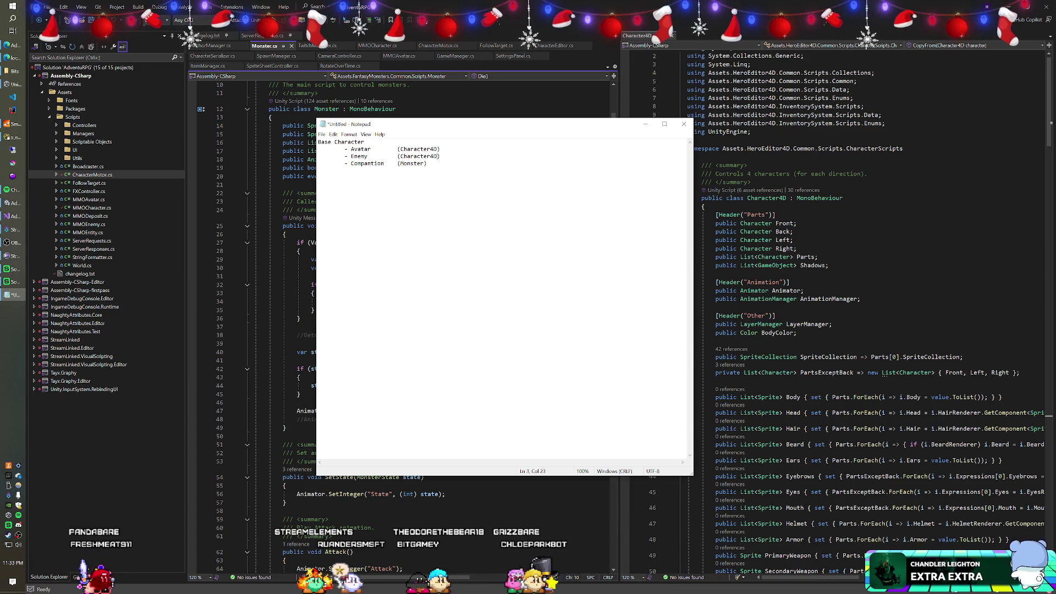
pyautogui.write('- Monse')
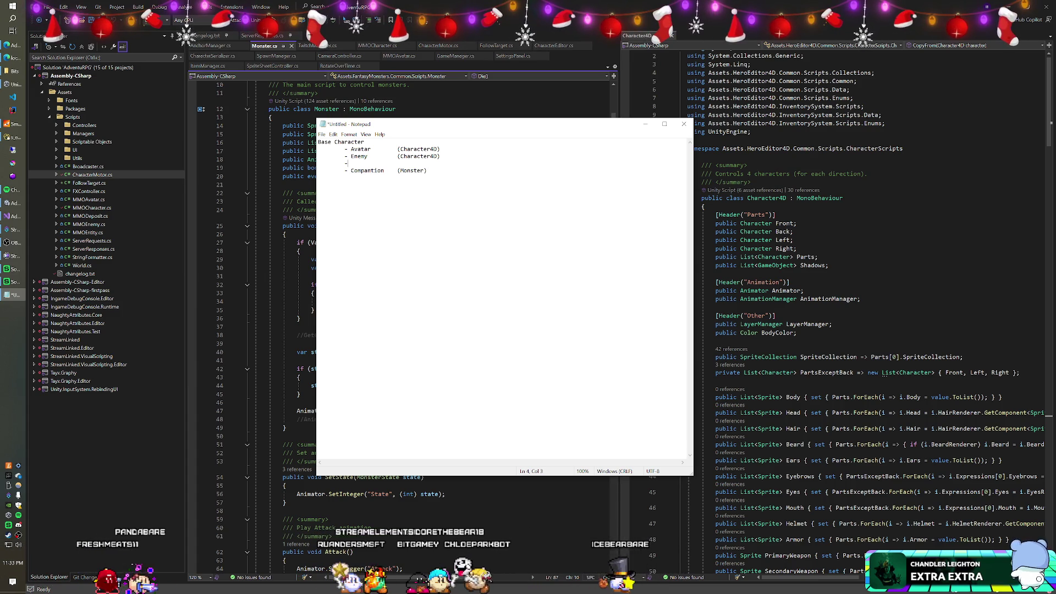
pyautogui.press('BackSpace')
pyautogui.write('ter')
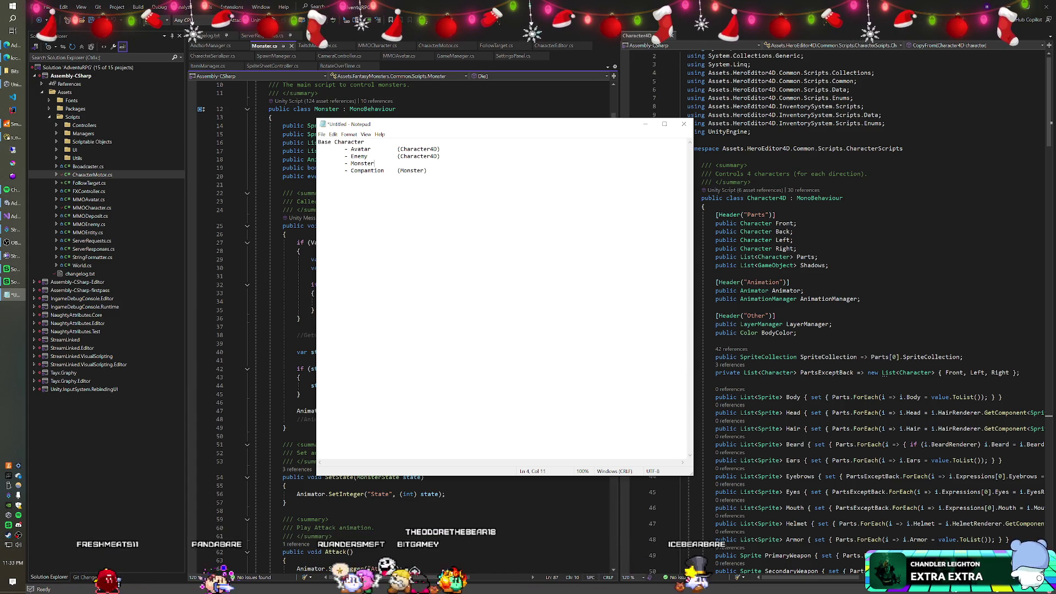
pyautogui.write('\t(Monster)')
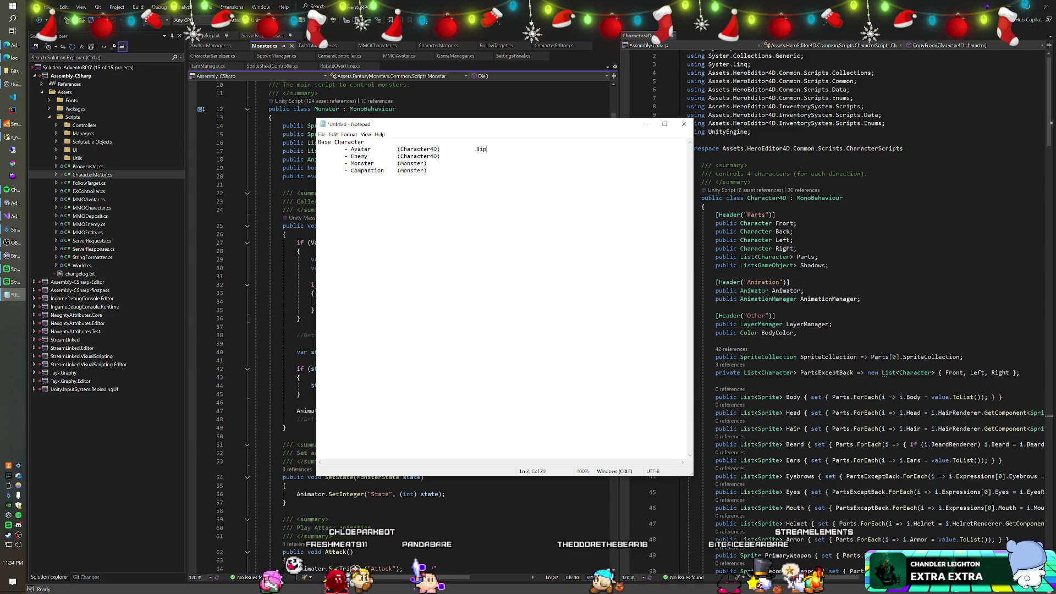
# Fill in the leg types, marking the Enemy entry as Bipedal.
pyautogui.write('ipedal')
pyautogui.press('Down')
pyautogui.press('Tab')
pyautogui.press('Tab')
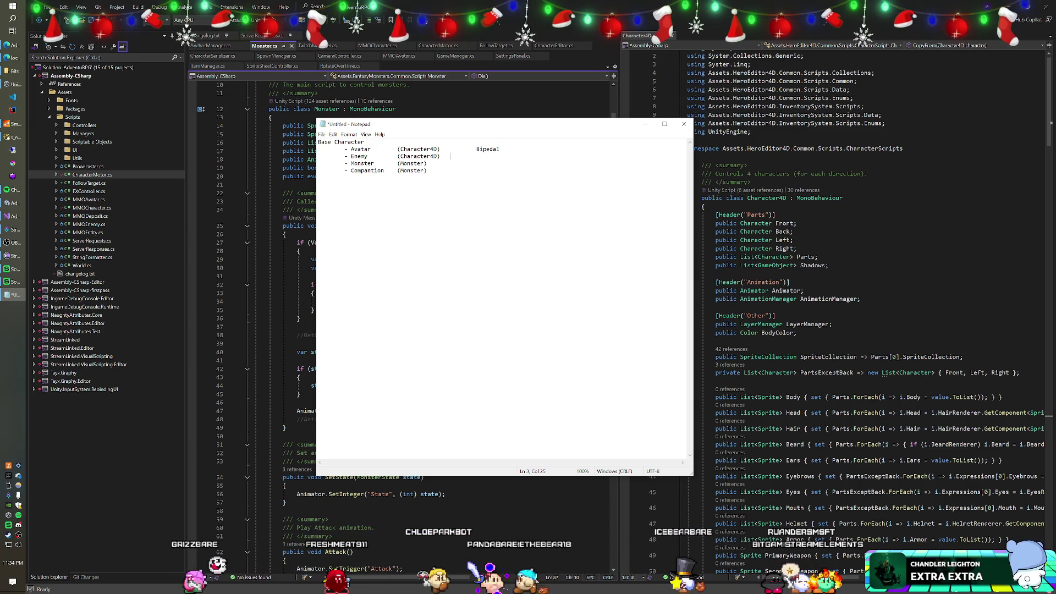
pyautogui.write('Bipedal')
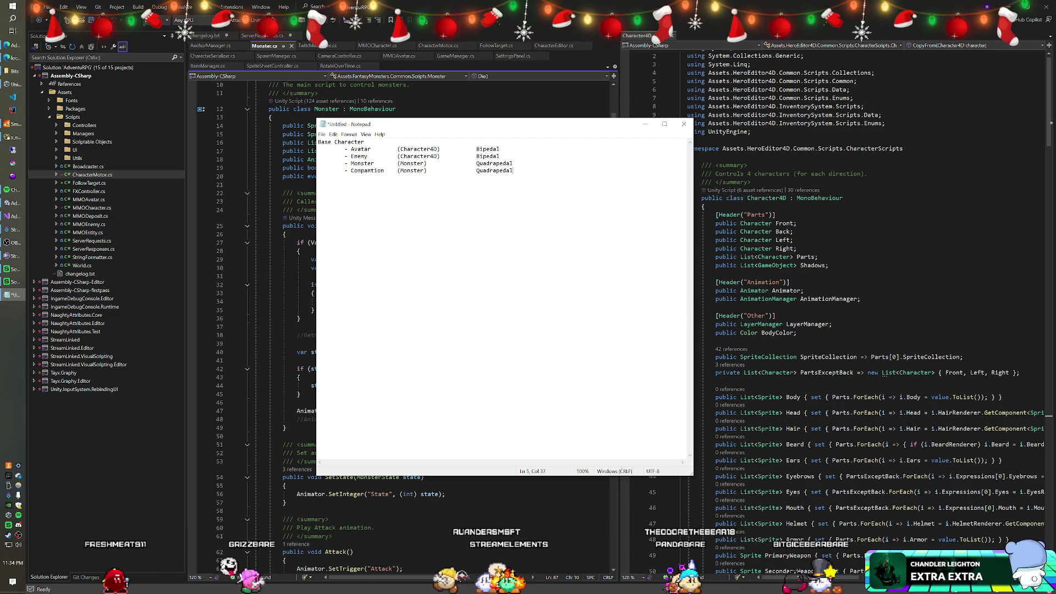
pyautogui.hotkey('alt', 'Tab')
# Recenter the Scene view on the sprites and turn off gizmo display.
pyautogui.scroll(5, 270, 303)
pyautogui.moveTo(249, 281)
pyautogui.mouseDown()
pyautogui.moveTo(213, 230)
pyautogui.moveTo(234, 323)
pyautogui.mouseUp()
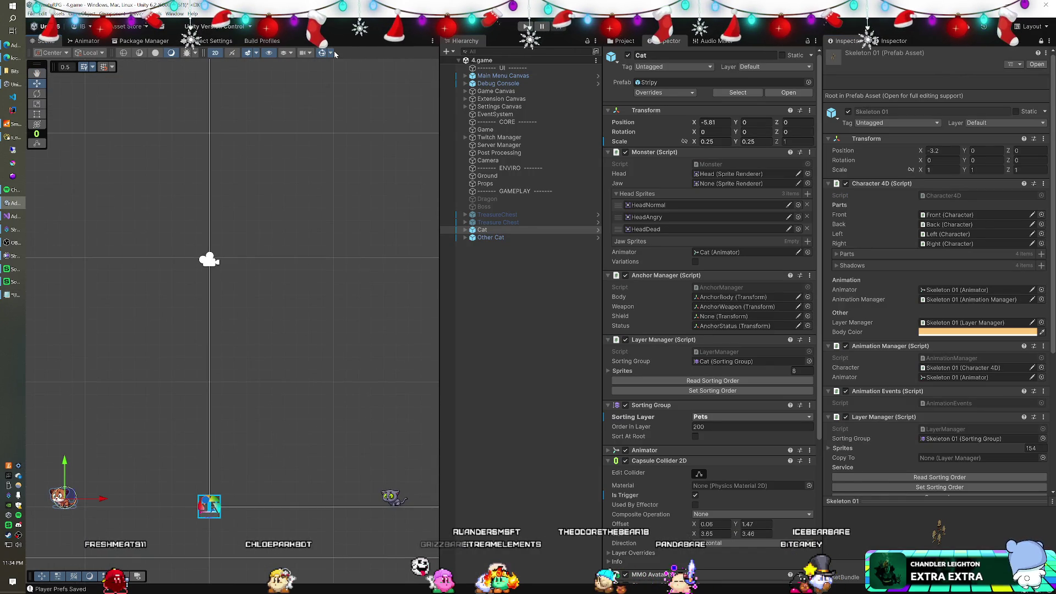
pyautogui.click(331, 52)
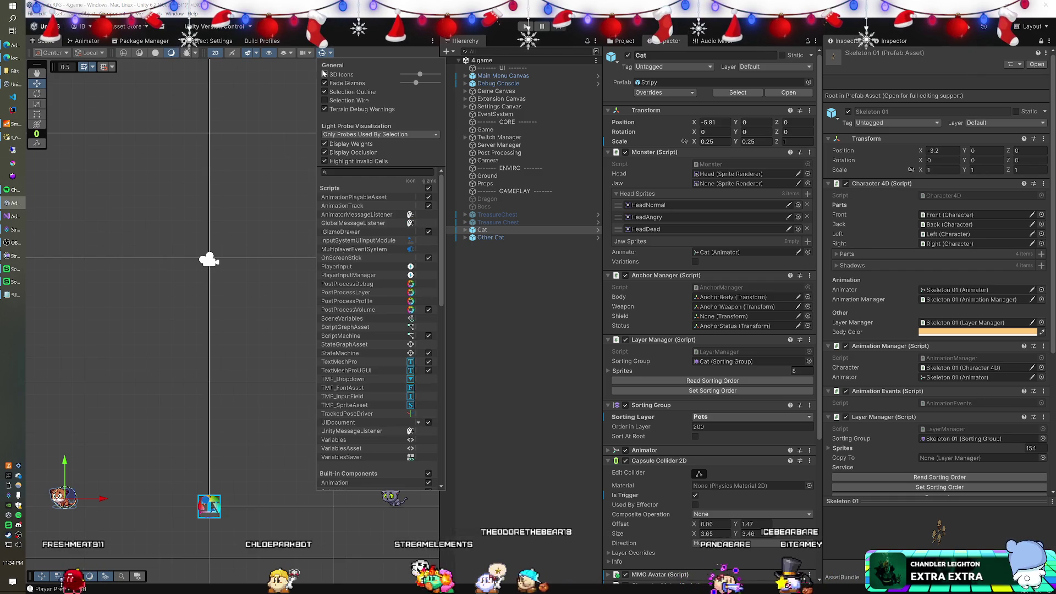
pyautogui.click(323, 53)
pyautogui.click(323, 52)
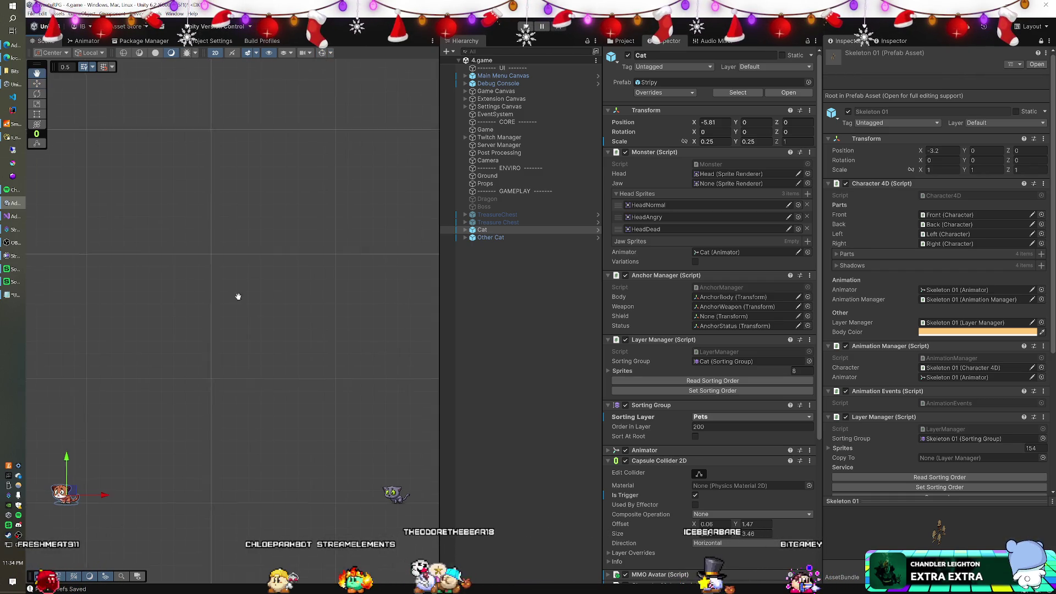
pyautogui.moveTo(232, 306); pyautogui.dragTo(266, 247)
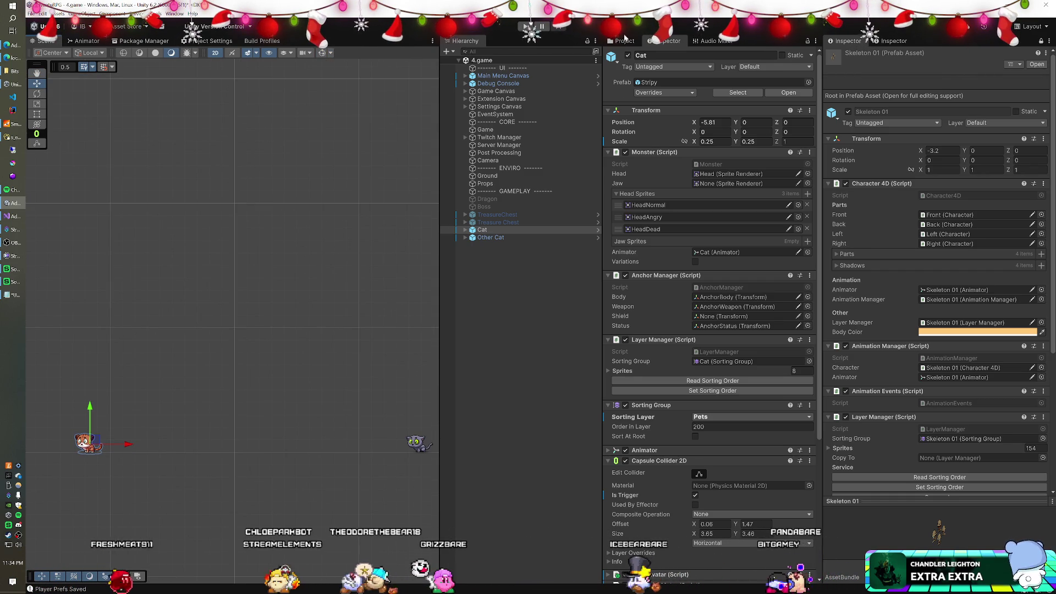
# Add the Monkey prefab from Monsters > Apes and move it to the scene's lower left.
pyautogui.click(625, 40)
pyautogui.scroll(-3, 663, 270)
pyautogui.scroll(5, 652, 262)
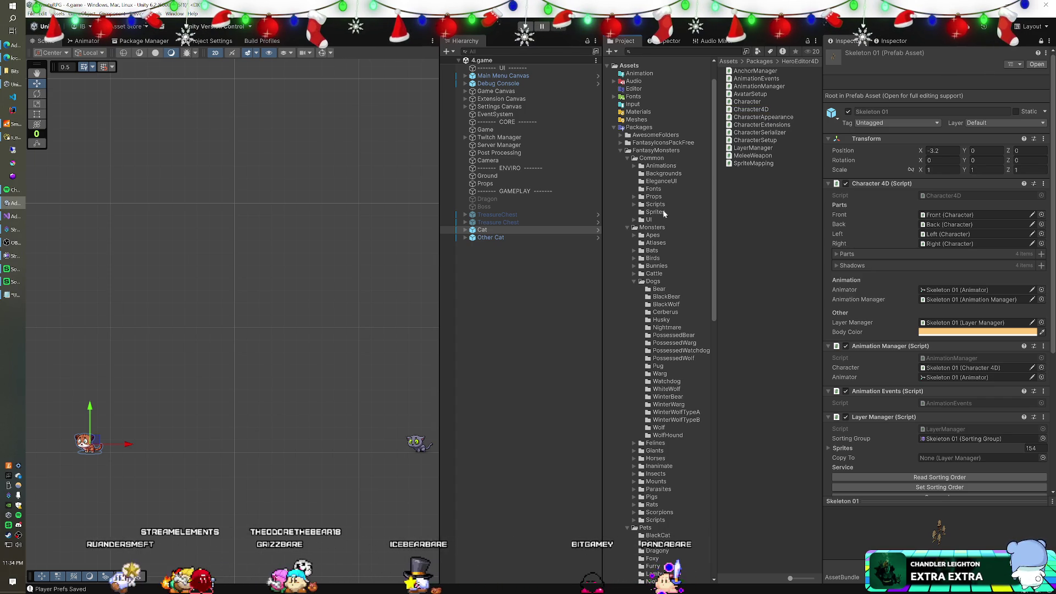
pyautogui.click(636, 236)
pyautogui.click(659, 242)
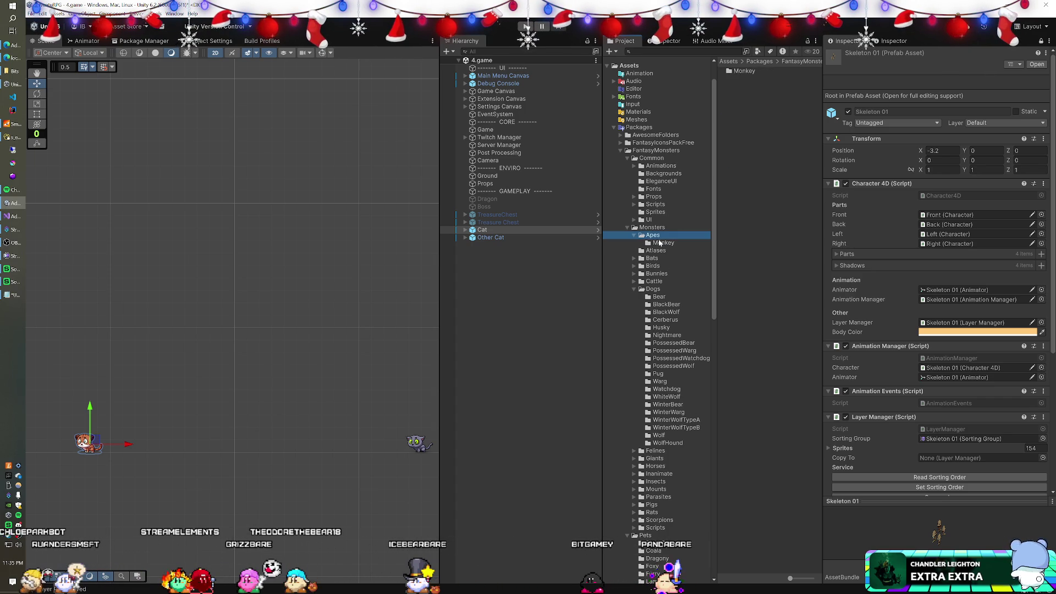
pyautogui.moveTo(744, 78); pyautogui.dragTo(508, 289)
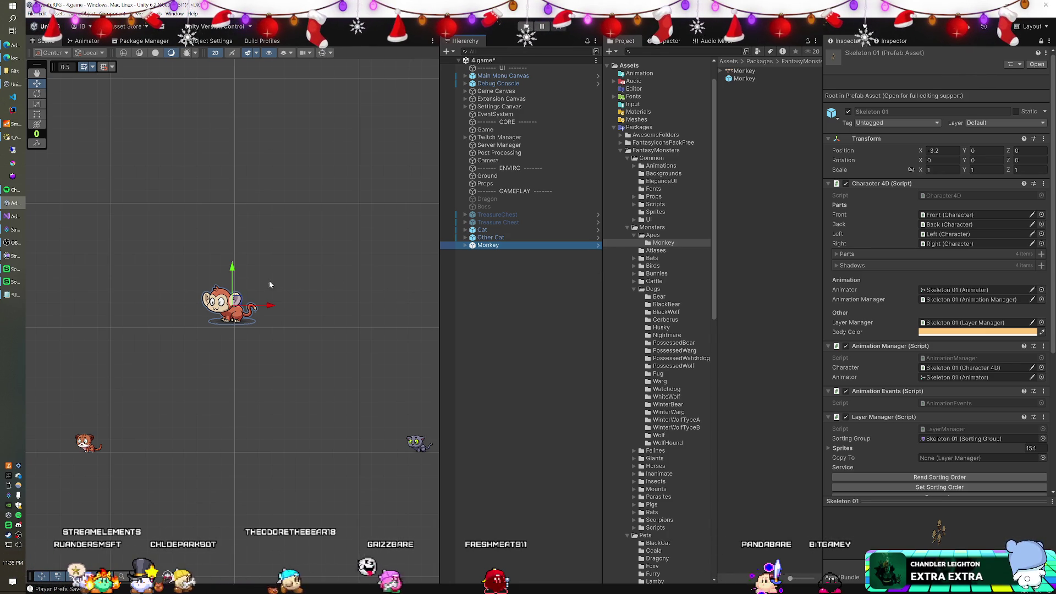
pyautogui.moveTo(239, 301); pyautogui.dragTo(99, 349)
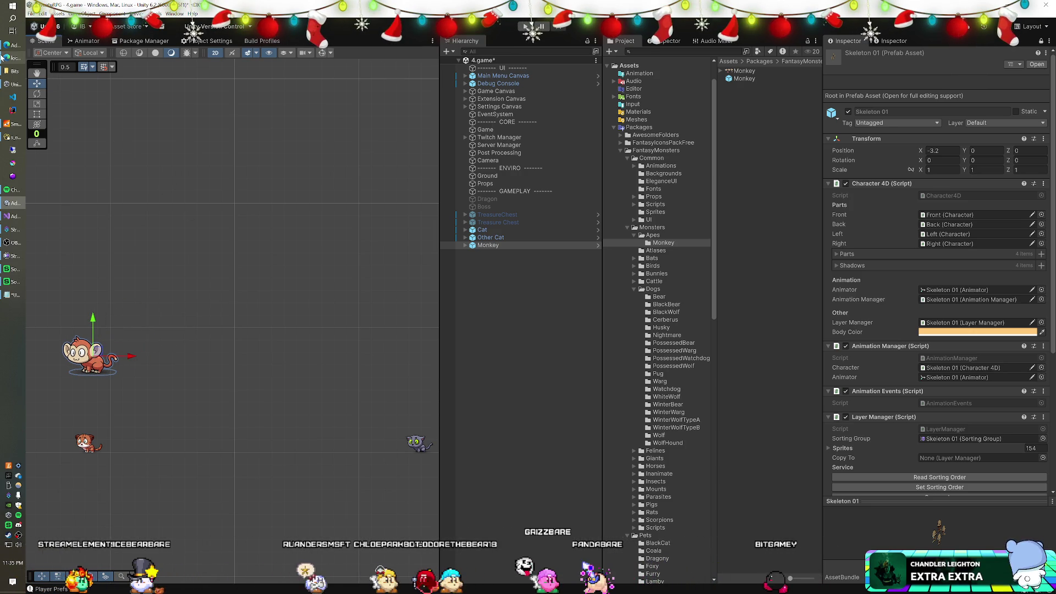
pyautogui.moveTo(10, 59)
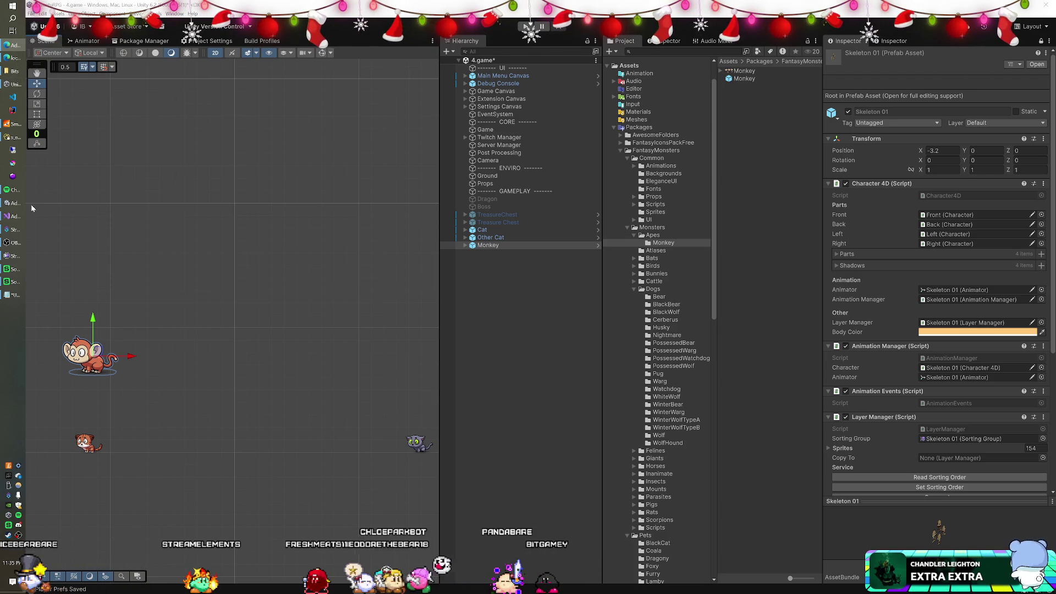
# Correct 'Compantion' to 'Companion' in the Notepad notes and minimize Notepad.
pyautogui.click(11, 296)
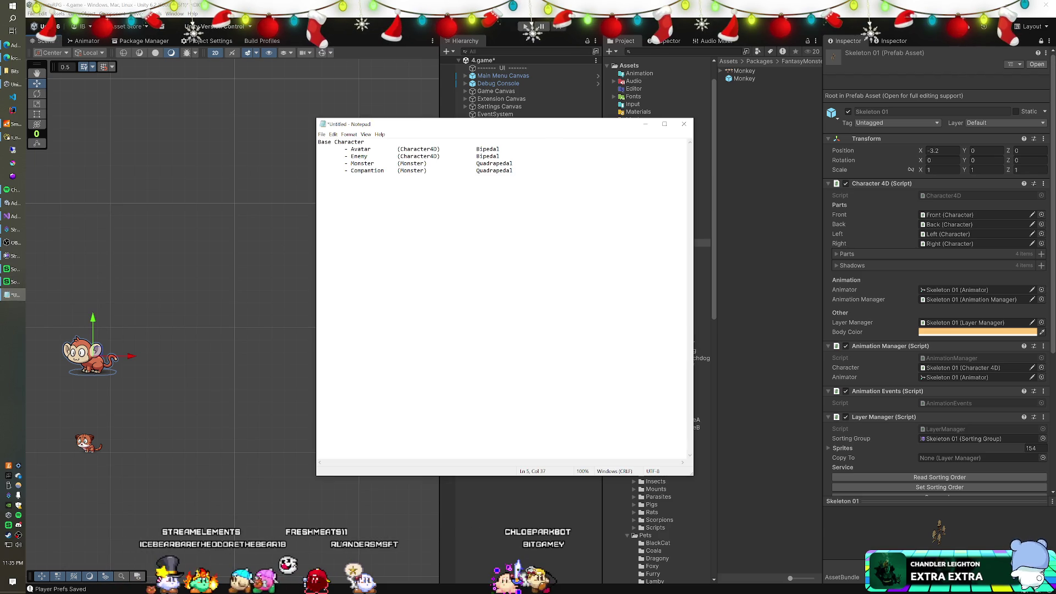
pyautogui.click(374, 170)
pyautogui.press('BackSpace')
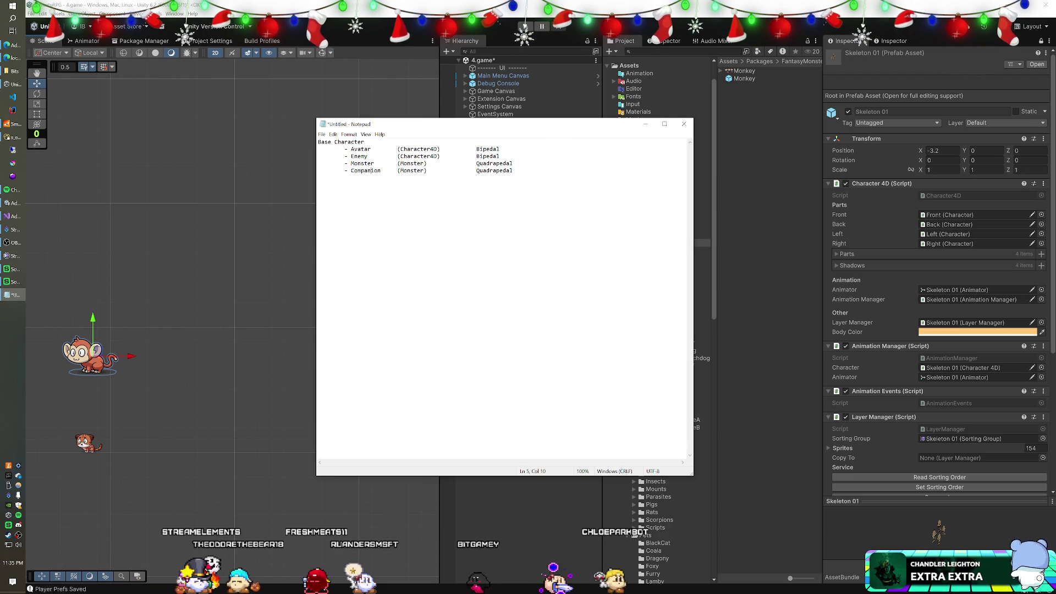
pyautogui.click(378, 36)
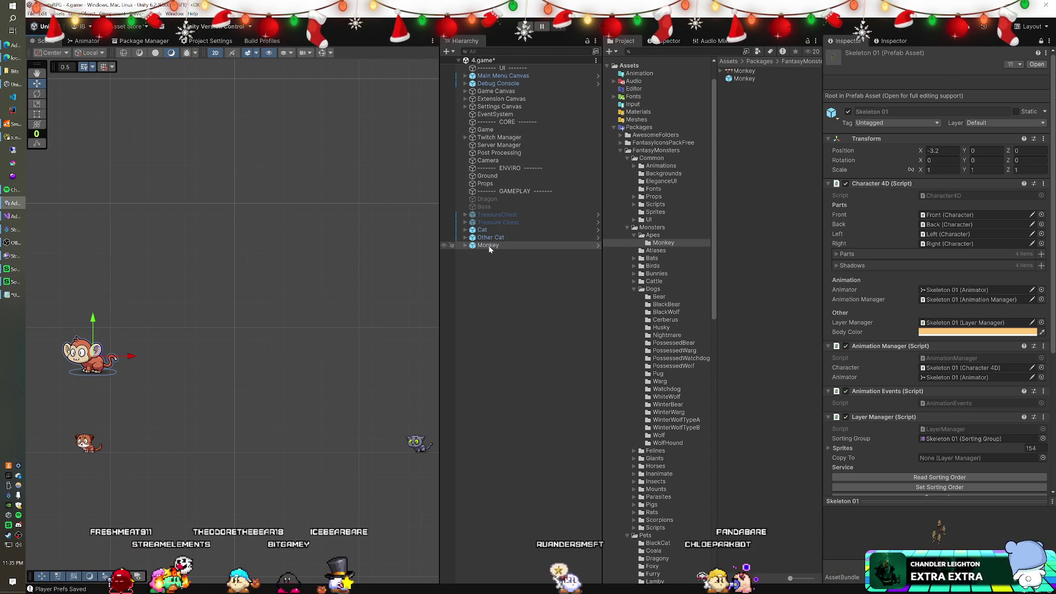
# Browse the Apes and Monkey folders in the Project tree and expand the Bunnies folder.
pyautogui.click(657, 243)
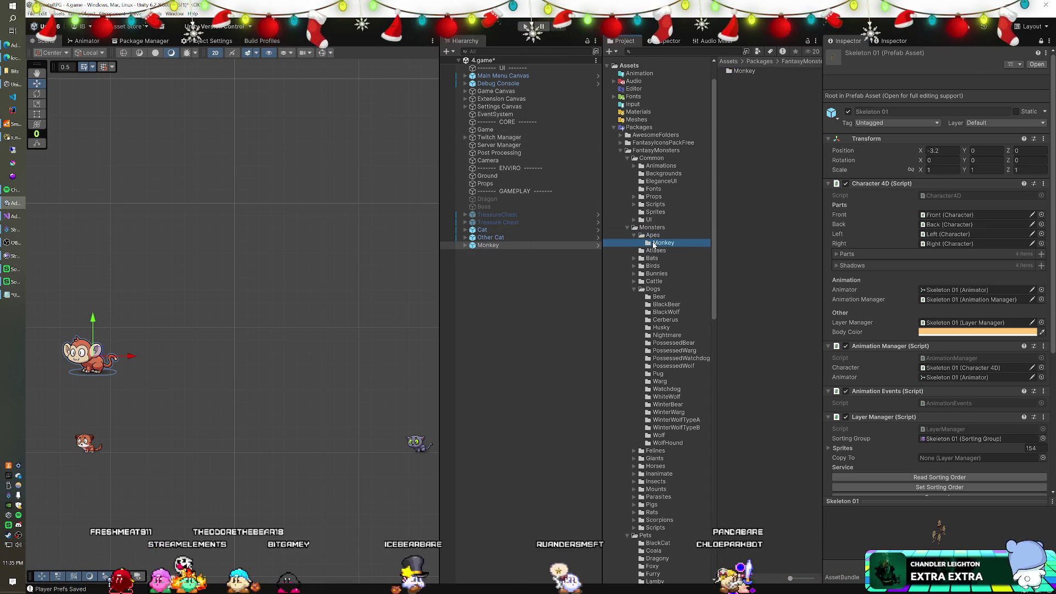
pyautogui.click(655, 236)
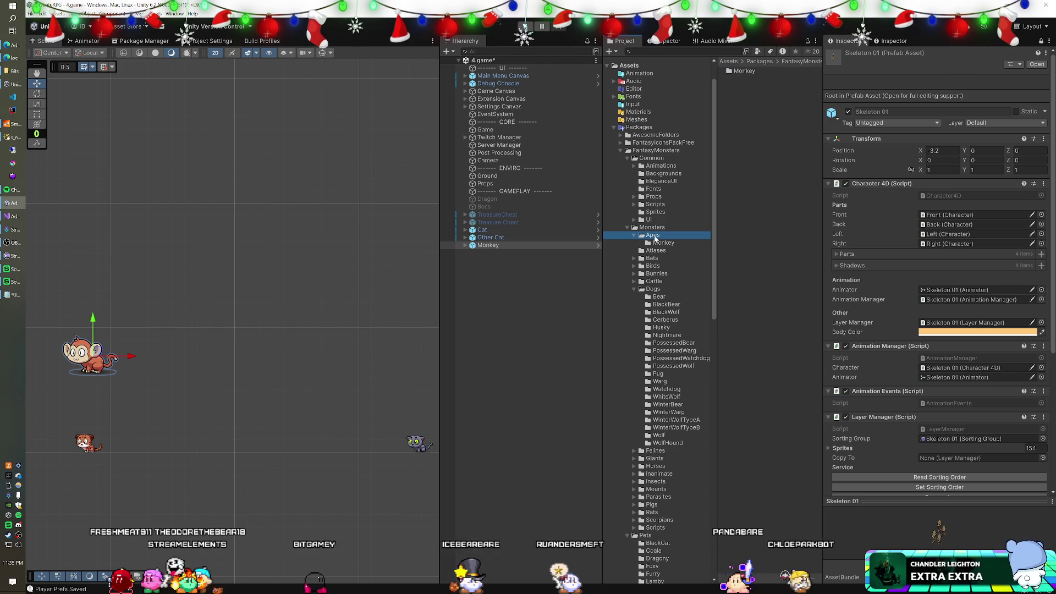
pyautogui.click(658, 243)
pyautogui.scroll(-5, 671, 248)
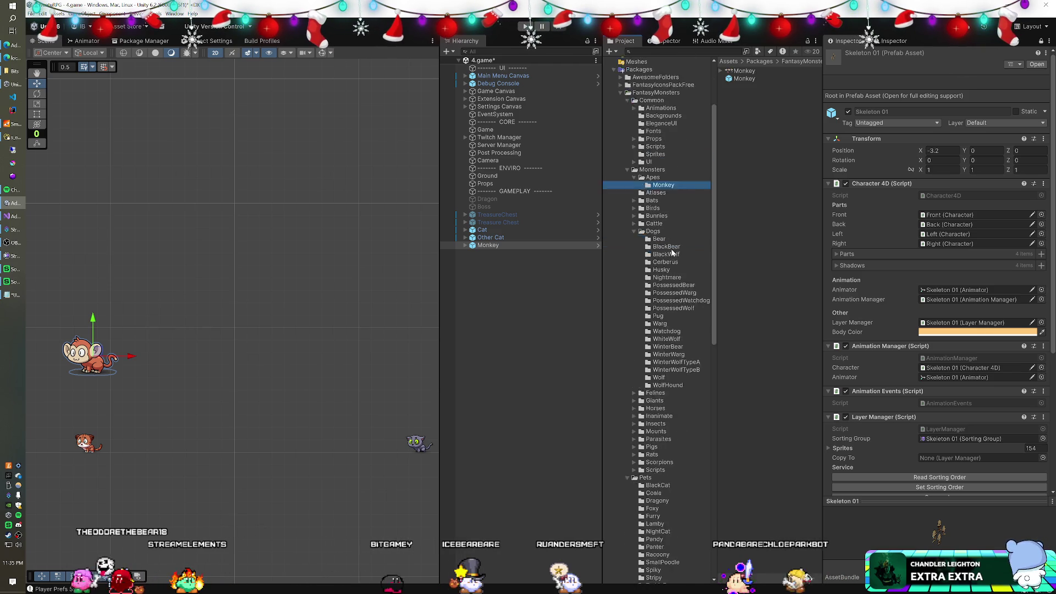
pyautogui.scroll(3, 671, 228)
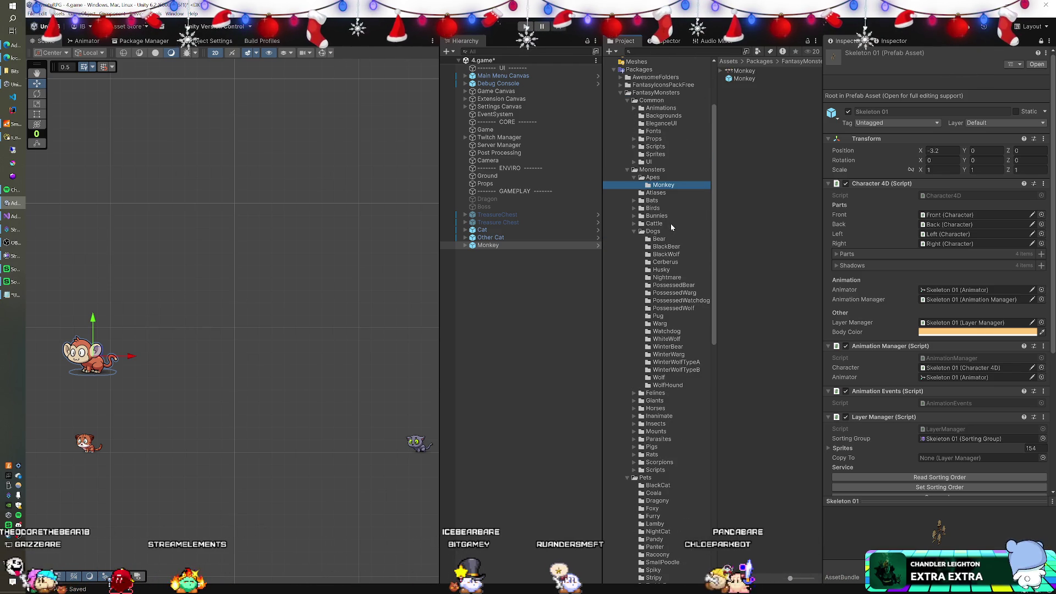
pyautogui.click(634, 216)
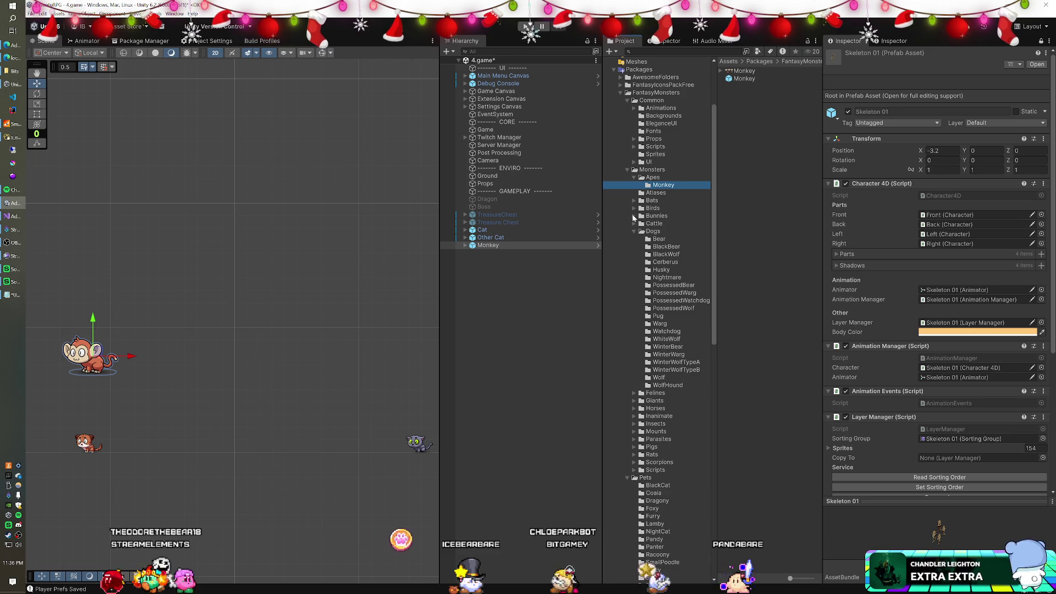
# Add the Bunny, DarkBunny and LittleBunny prefabs in a column above the Monkey.
pyautogui.click(654, 224)
pyautogui.moveTo(742, 79)
pyautogui.mouseDown()
pyautogui.moveTo(549, 264)
pyautogui.moveTo(499, 292)
pyautogui.mouseUp()
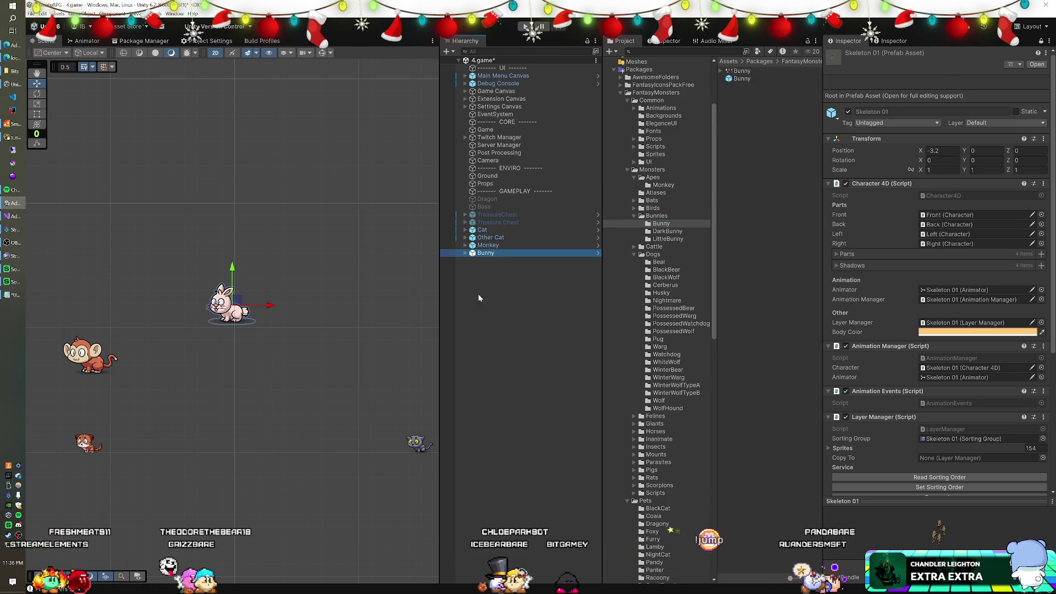
pyautogui.moveTo(236, 303); pyautogui.dragTo(102, 292)
pyautogui.click(664, 231)
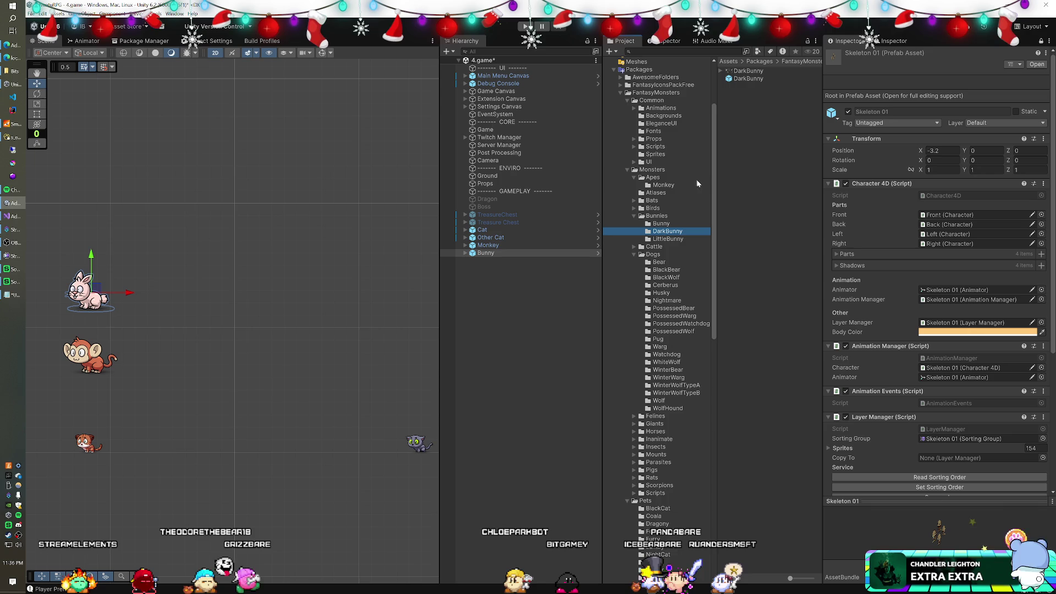
pyautogui.moveTo(739, 82)
pyautogui.mouseDown()
pyautogui.moveTo(474, 270)
pyautogui.moveTo(234, 304)
pyautogui.moveTo(98, 222)
pyautogui.moveTo(92, 233)
pyautogui.mouseUp()
pyautogui.click(674, 239)
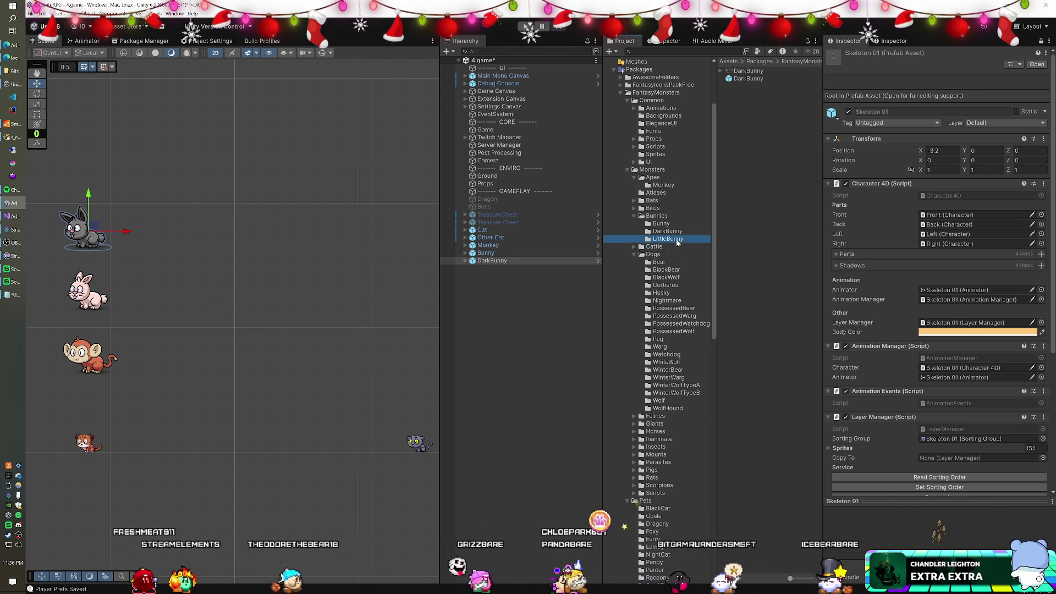
pyautogui.moveTo(748, 79)
pyautogui.mouseDown()
pyautogui.moveTo(486, 290)
pyautogui.moveTo(231, 303)
pyautogui.moveTo(90, 182)
pyautogui.moveTo(89, 168)
pyautogui.mouseUp()
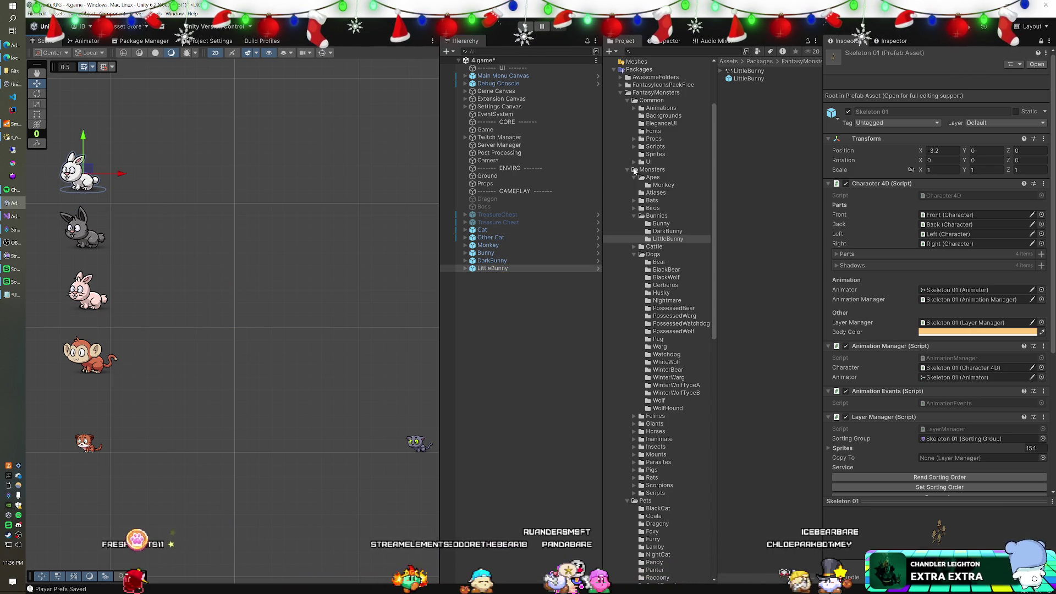
pyautogui.doubleClick(658, 201)
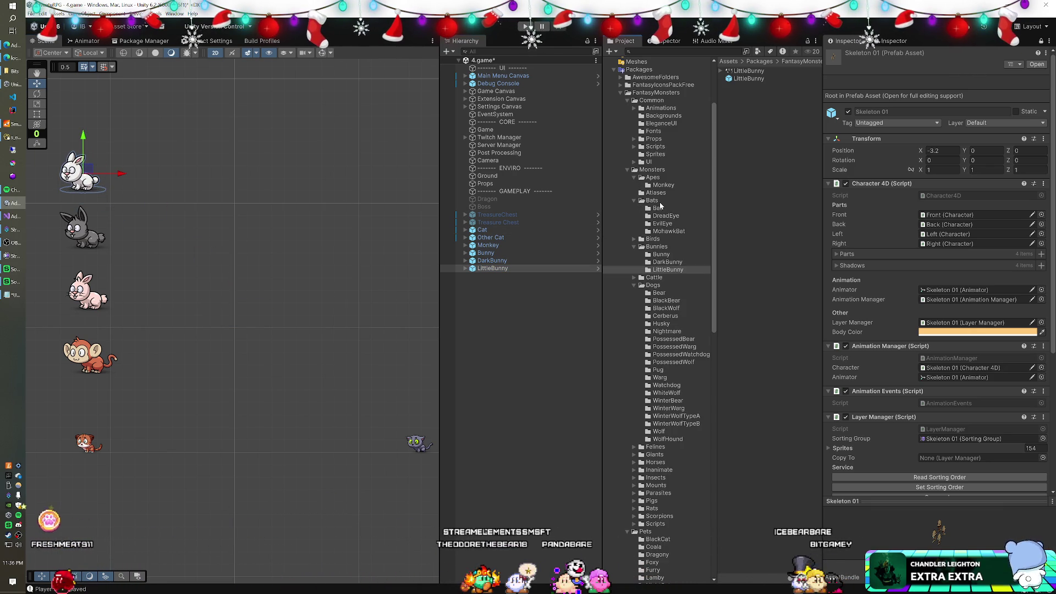
# Add the Bat prefab and move it to the scene's right edge.
pyautogui.click(660, 208)
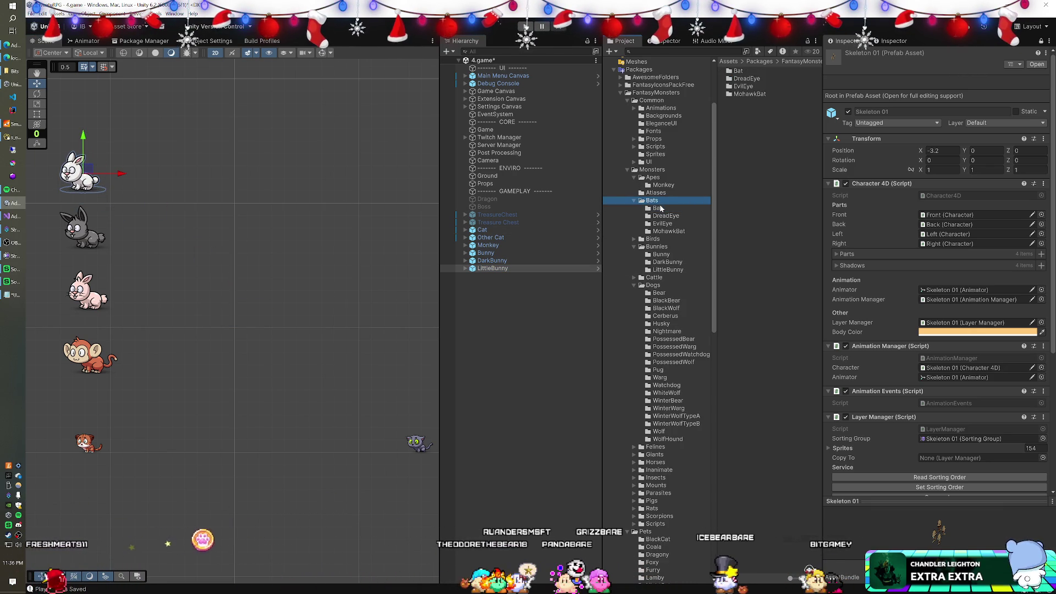
pyautogui.moveTo(737, 78)
pyautogui.mouseDown()
pyautogui.moveTo(684, 165)
pyautogui.moveTo(493, 302)
pyautogui.moveTo(509, 298)
pyautogui.mouseUp()
pyautogui.moveTo(237, 287); pyautogui.dragTo(250, 294)
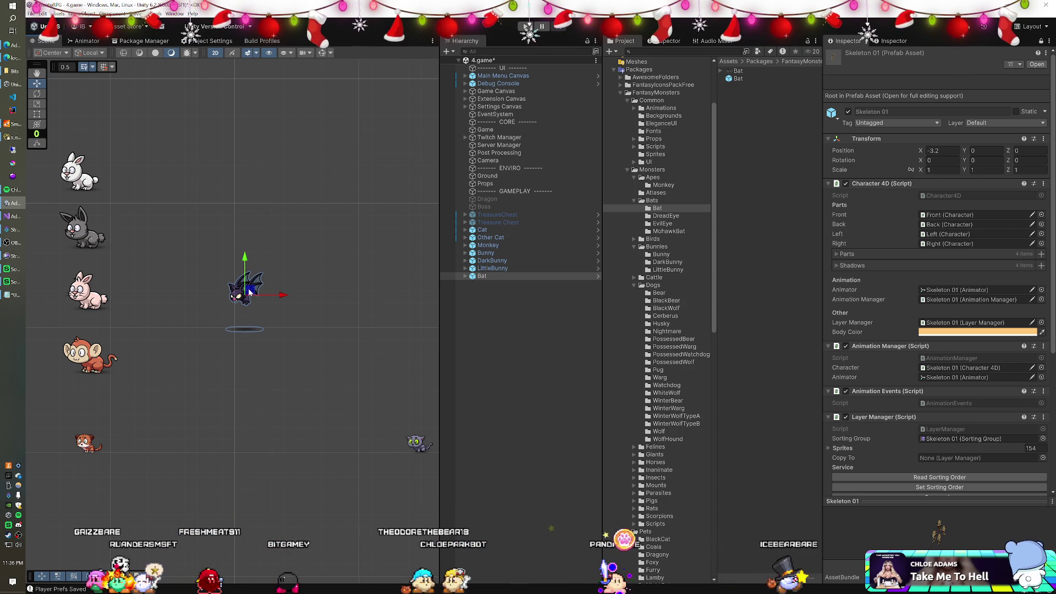
pyautogui.moveTo(245, 295)
pyautogui.mouseDown()
pyautogui.moveTo(415, 359)
pyautogui.moveTo(406, 348)
pyautogui.moveTo(415, 329)
pyautogui.mouseUp()
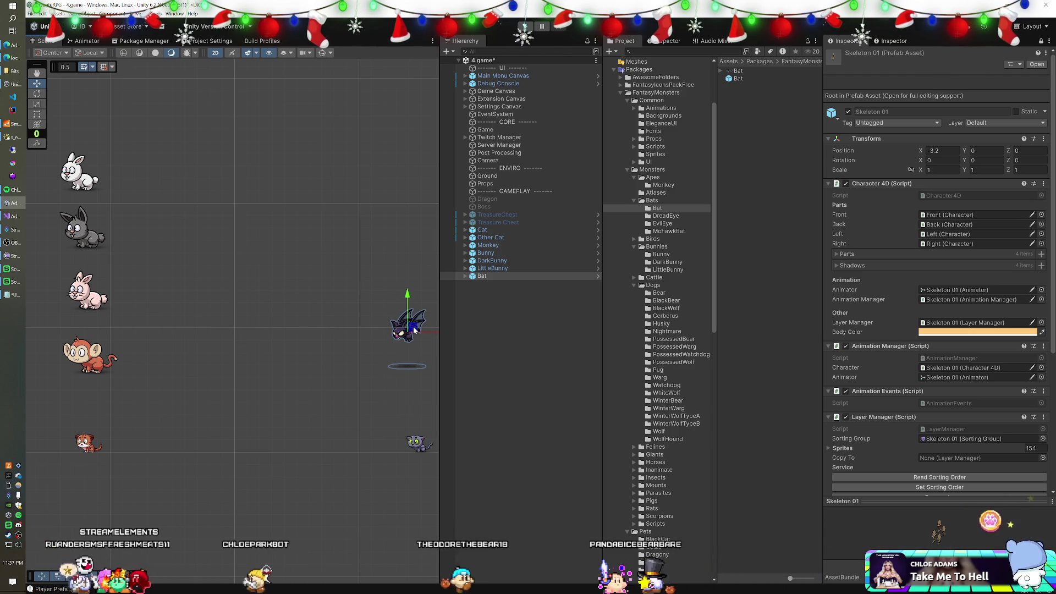
# Add DreadEye and EvilEye on the right, placing EvilEye upper right above the bats.
pyautogui.click(672, 217)
pyautogui.moveTo(740, 79)
pyautogui.mouseDown()
pyautogui.moveTo(550, 199)
pyautogui.moveTo(332, 235)
pyautogui.moveTo(336, 205)
pyautogui.moveTo(409, 257)
pyautogui.mouseUp()
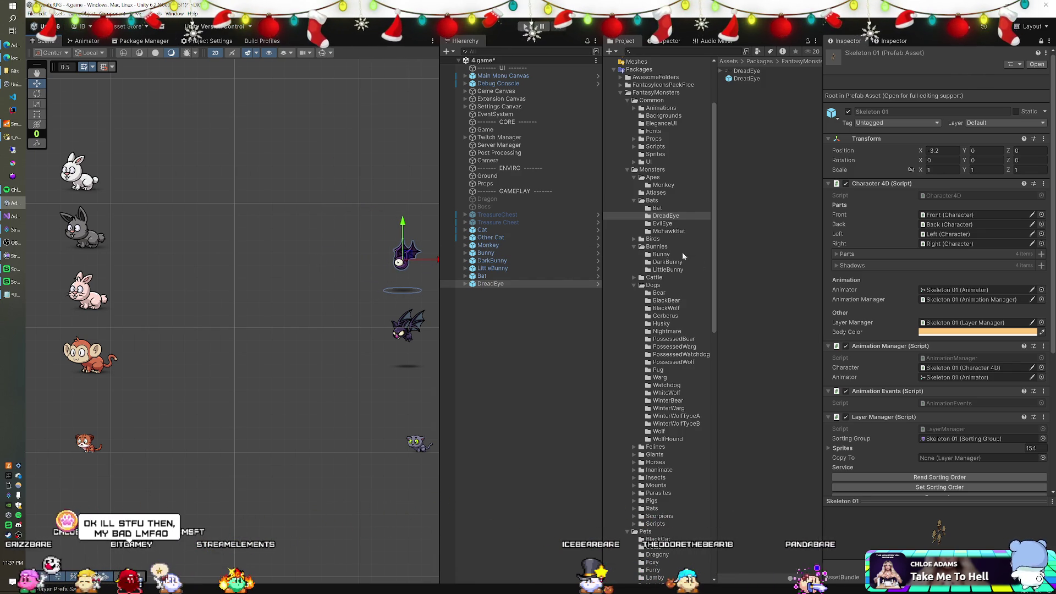
pyautogui.click(663, 224)
pyautogui.moveTo(740, 79)
pyautogui.mouseDown()
pyautogui.moveTo(631, 219)
pyautogui.moveTo(521, 314)
pyautogui.mouseUp()
pyautogui.moveTo(238, 287)
pyautogui.mouseDown()
pyautogui.moveTo(392, 215)
pyautogui.moveTo(408, 195)
pyautogui.mouseUp()
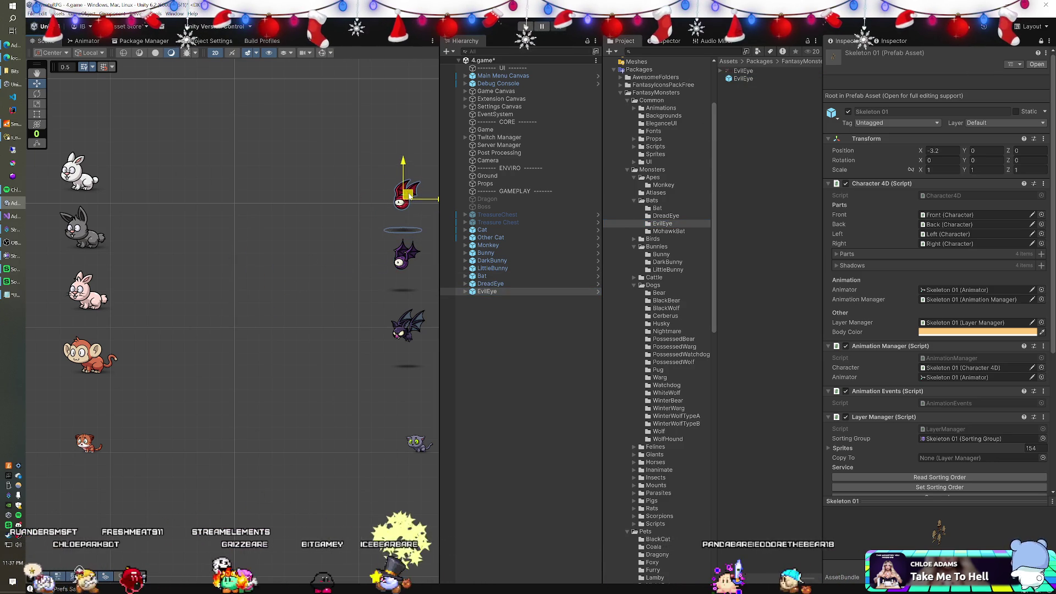
pyautogui.click(661, 231)
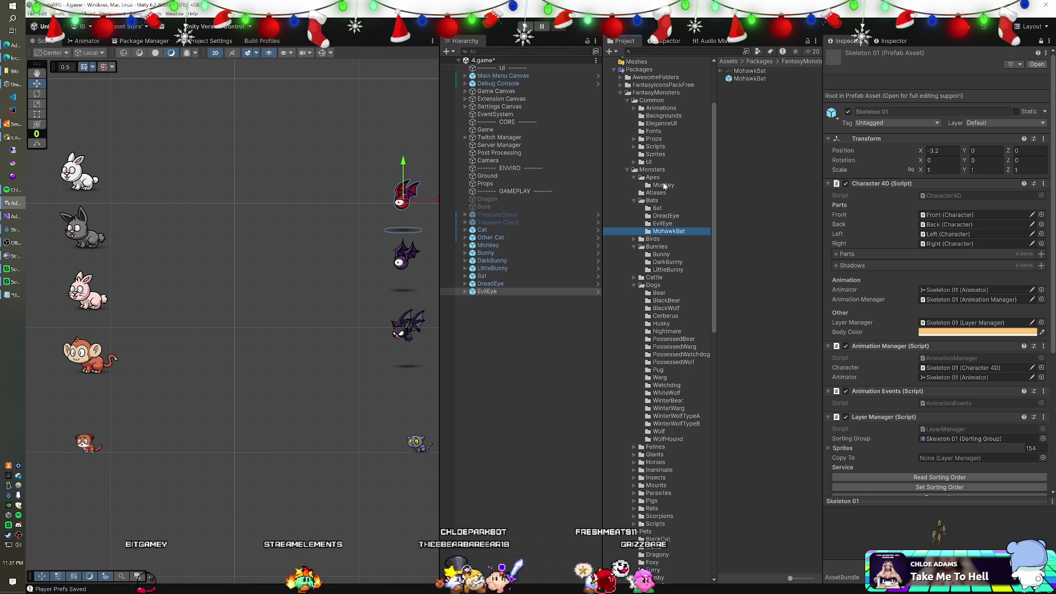
pyautogui.click(636, 240)
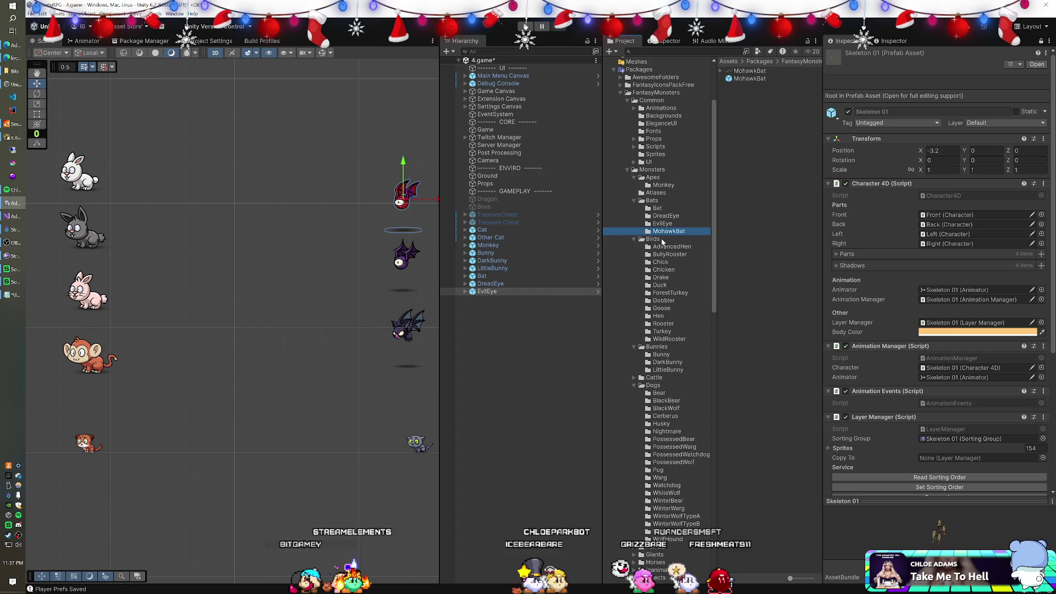
# Add AdvancedHen at the upper right and BullyRooster on the left of the scene.
pyautogui.click(663, 248)
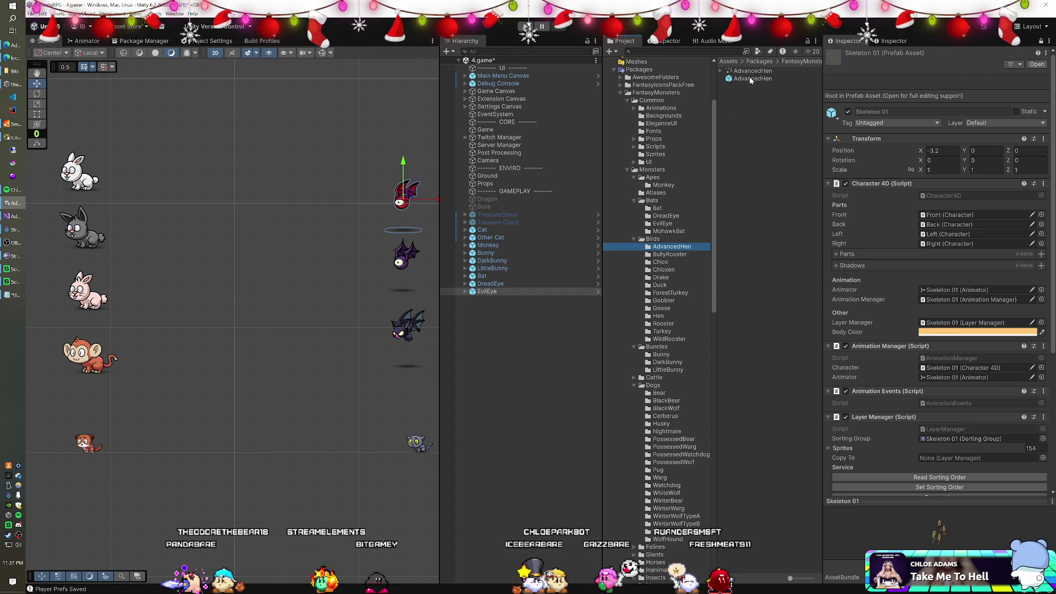
pyautogui.moveTo(707, 172)
pyautogui.mouseDown()
pyautogui.moveTo(516, 348)
pyautogui.moveTo(516, 322)
pyautogui.mouseUp()
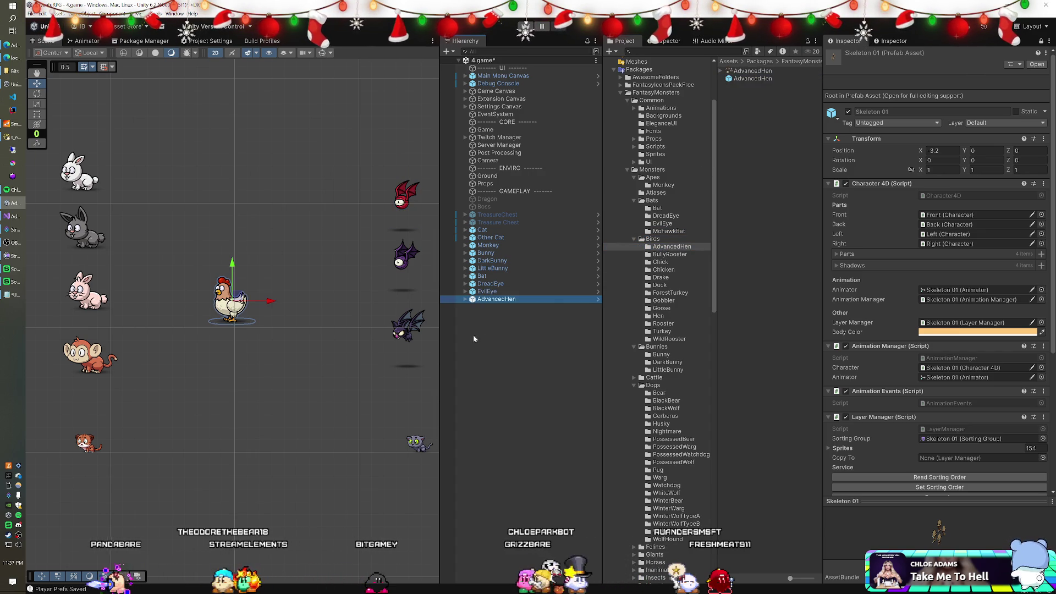
pyautogui.moveTo(240, 299); pyautogui.dragTo(419, 144)
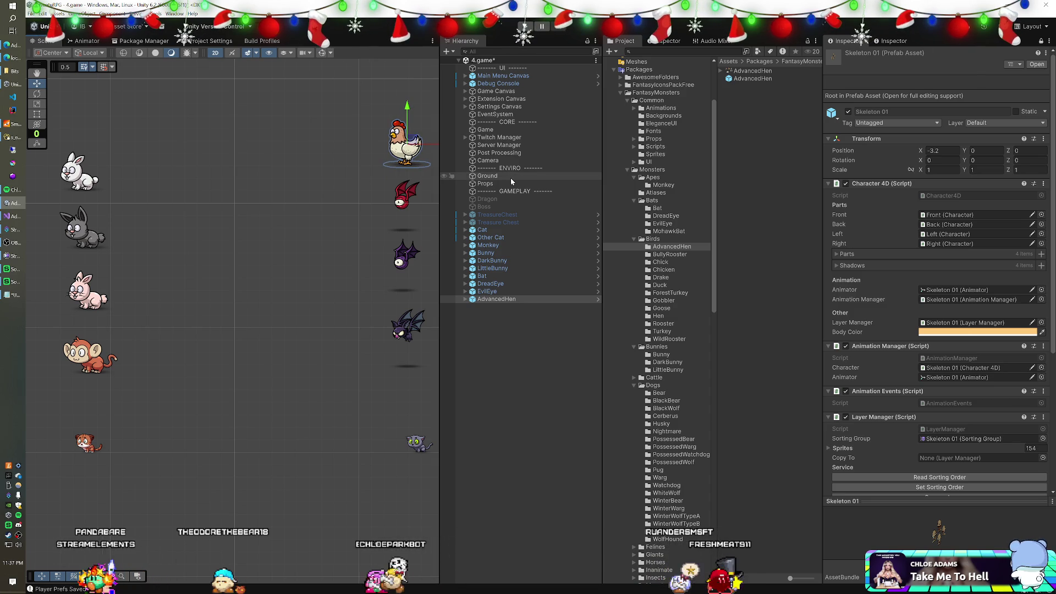
pyautogui.click(670, 254)
pyautogui.moveTo(750, 78)
pyautogui.mouseDown()
pyautogui.moveTo(550, 275)
pyautogui.moveTo(305, 355)
pyautogui.moveTo(225, 174)
pyautogui.moveTo(160, 167)
pyautogui.mouseUp()
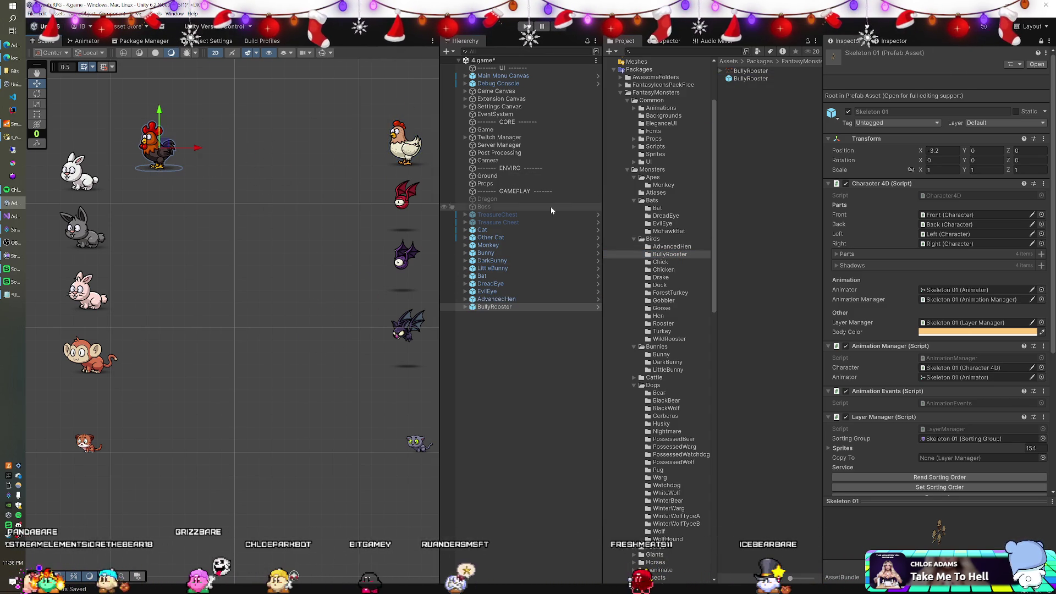
# Place Chick, Chicken, Drake, ForestTurkey and Gobbler prefabs in the scene near the rooster.
pyautogui.click(662, 262)
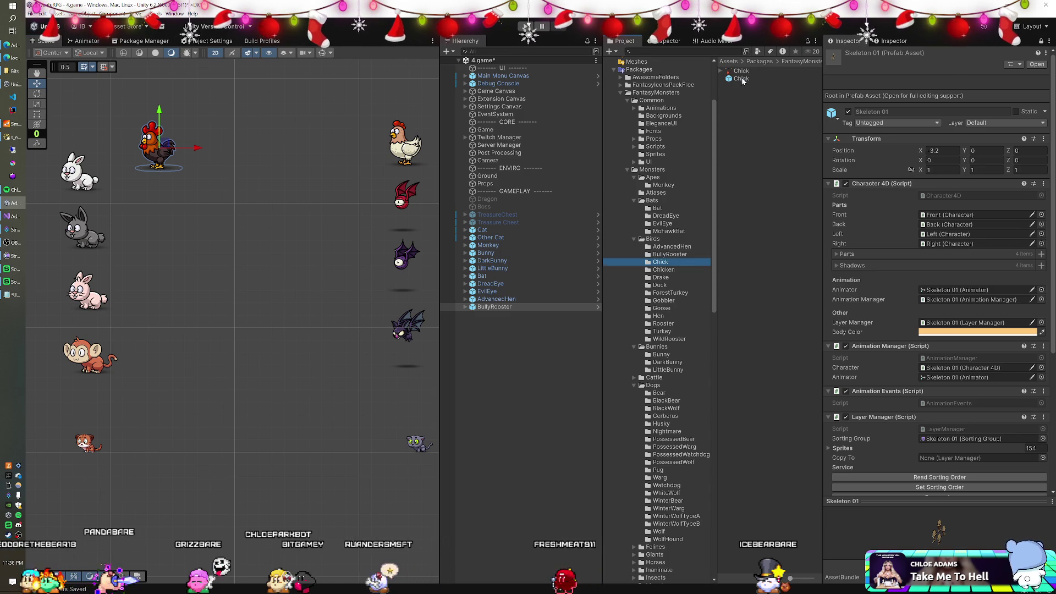
pyautogui.moveTo(228, 168); pyautogui.dragTo(227, 169)
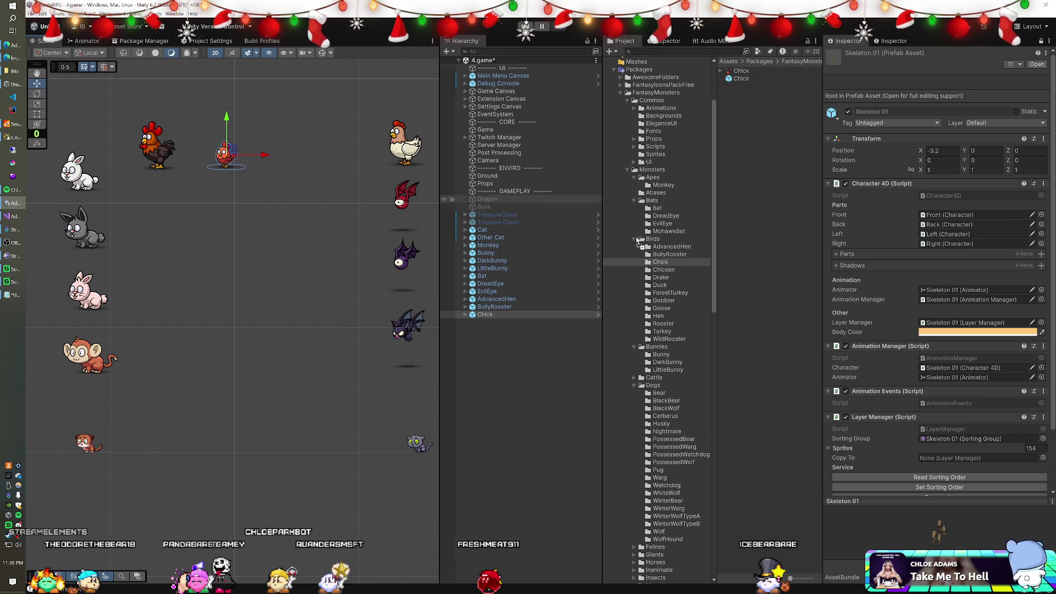
pyautogui.moveTo(744, 80)
pyautogui.mouseDown()
pyautogui.moveTo(278, 154)
pyautogui.moveTo(464, 193)
pyautogui.mouseUp()
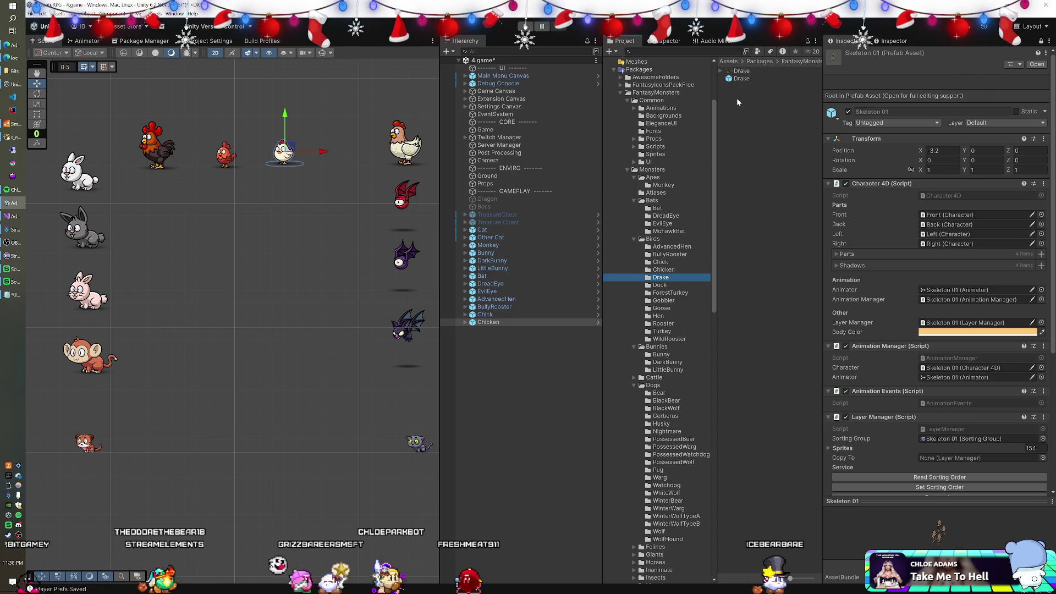
pyautogui.moveTo(736, 81)
pyautogui.mouseDown()
pyautogui.moveTo(550, 137)
pyautogui.moveTo(294, 165)
pyautogui.moveTo(339, 167)
pyautogui.mouseUp()
pyautogui.click(669, 286)
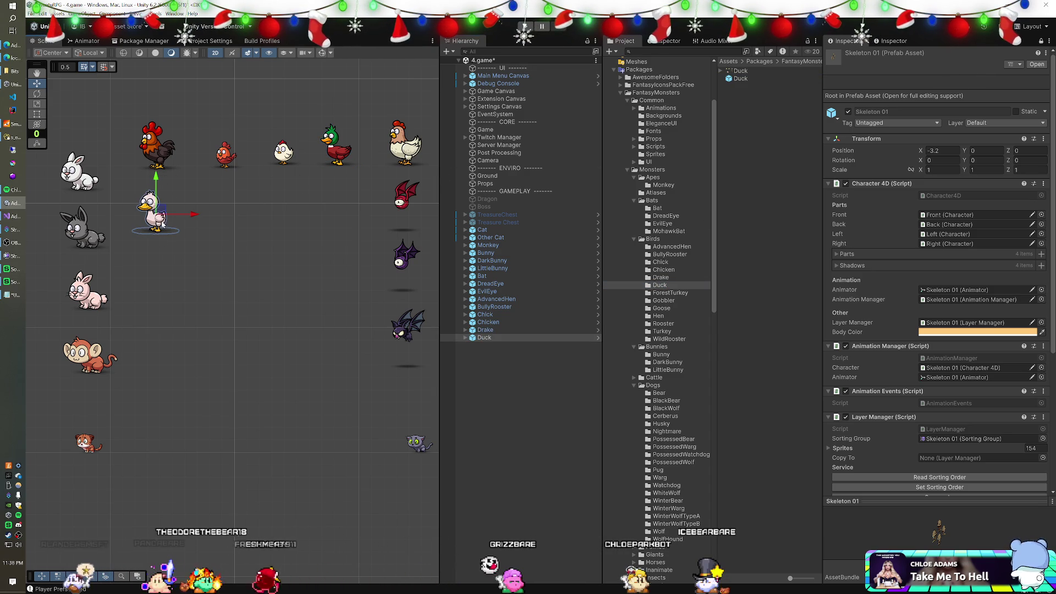
pyautogui.click(670, 293)
pyautogui.moveTo(751, 79)
pyautogui.mouseDown()
pyautogui.moveTo(292, 213)
pyautogui.moveTo(215, 225)
pyautogui.moveTo(222, 234)
pyautogui.mouseUp()
pyautogui.click(664, 300)
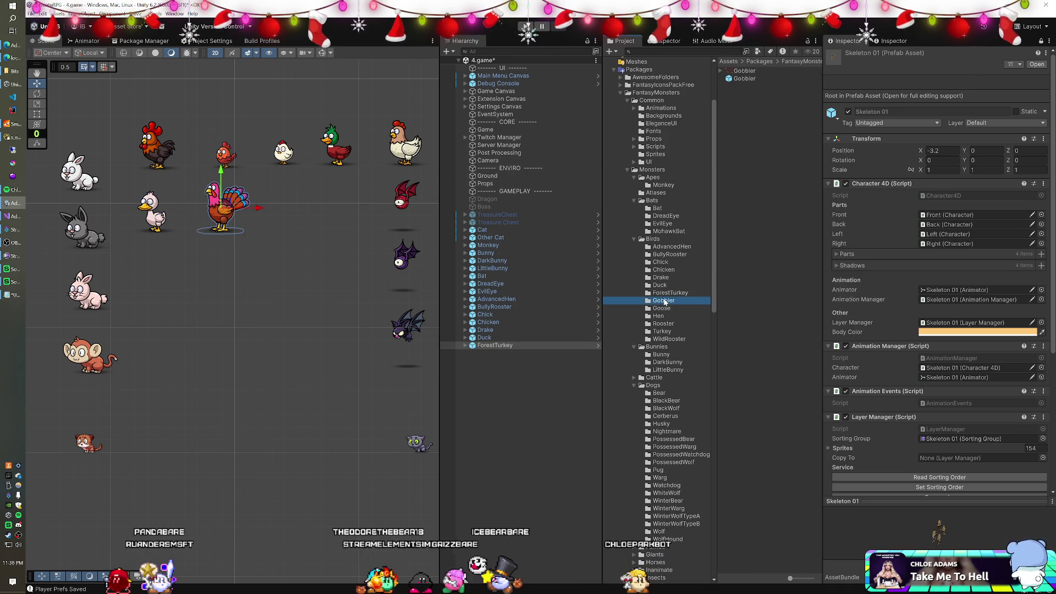
pyautogui.moveTo(745, 79)
pyautogui.mouseDown()
pyautogui.moveTo(397, 179)
pyautogui.moveTo(283, 237)
pyautogui.mouseUp()
# Adjust the duck, add a Goose next to the turkey and a Hen at the lower left.
pyautogui.click(515, 338)
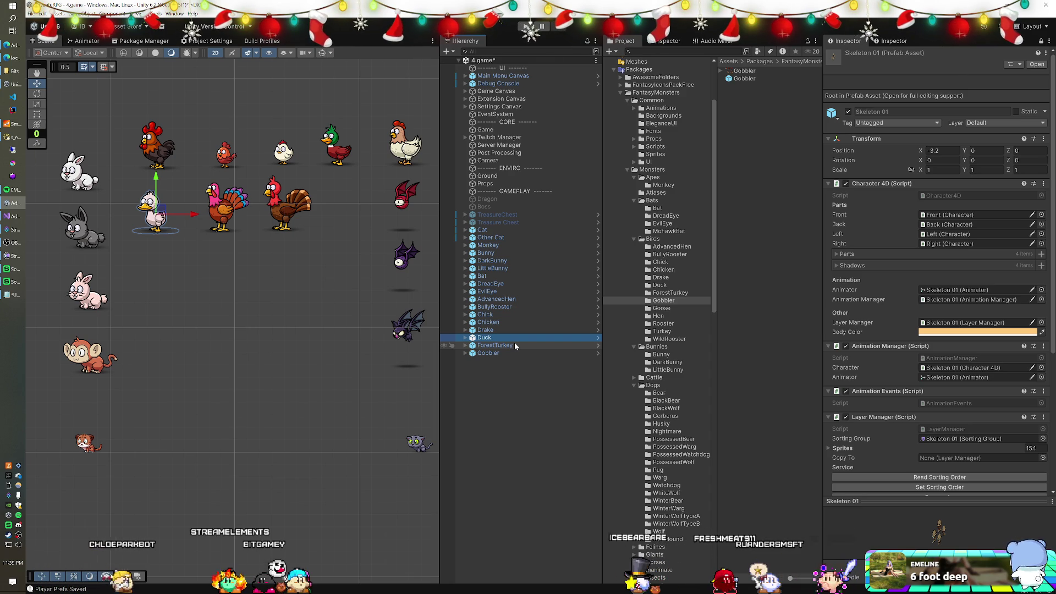
pyautogui.moveTo(669, 311); pyautogui.dragTo(538, 352)
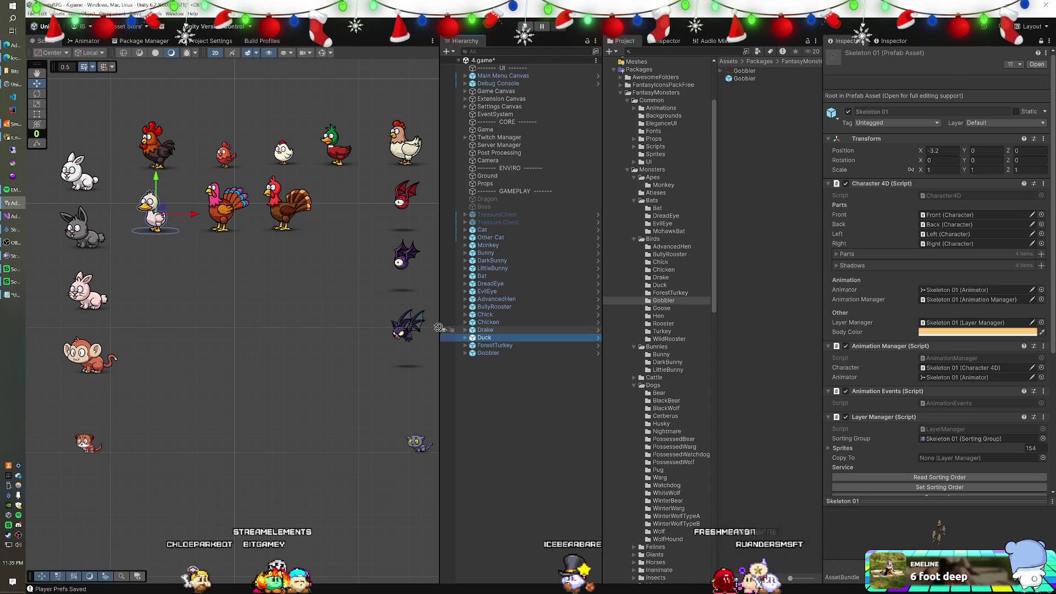
pyautogui.click(484, 372)
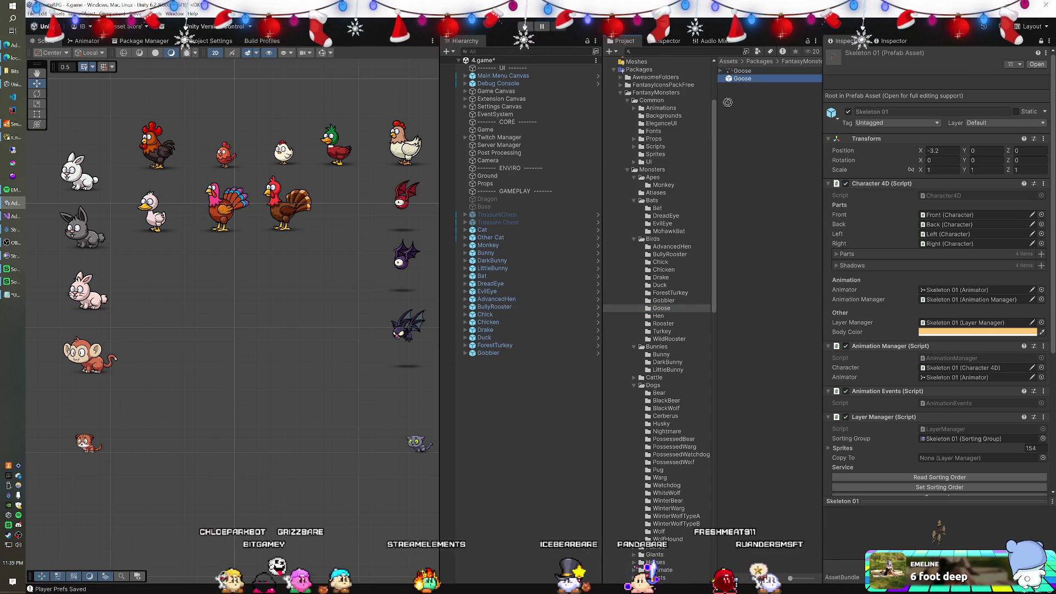
pyautogui.moveTo(489, 397); pyautogui.dragTo(490, 396)
pyautogui.moveTo(237, 304); pyautogui.dragTo(349, 212)
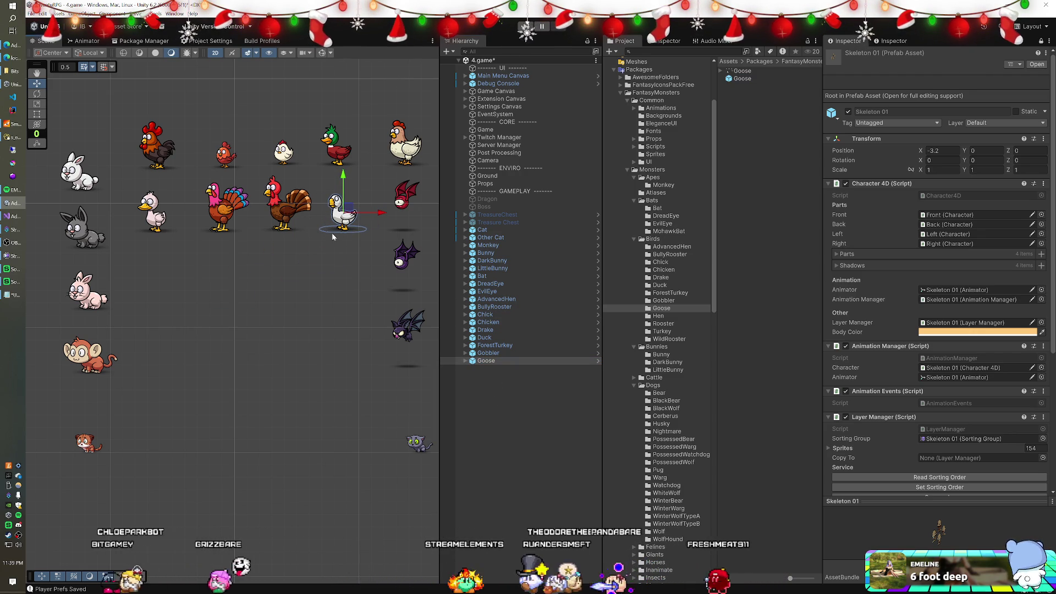
pyautogui.scroll(2, 336, 231)
pyautogui.moveTo(313, 327); pyautogui.dragTo(307, 323)
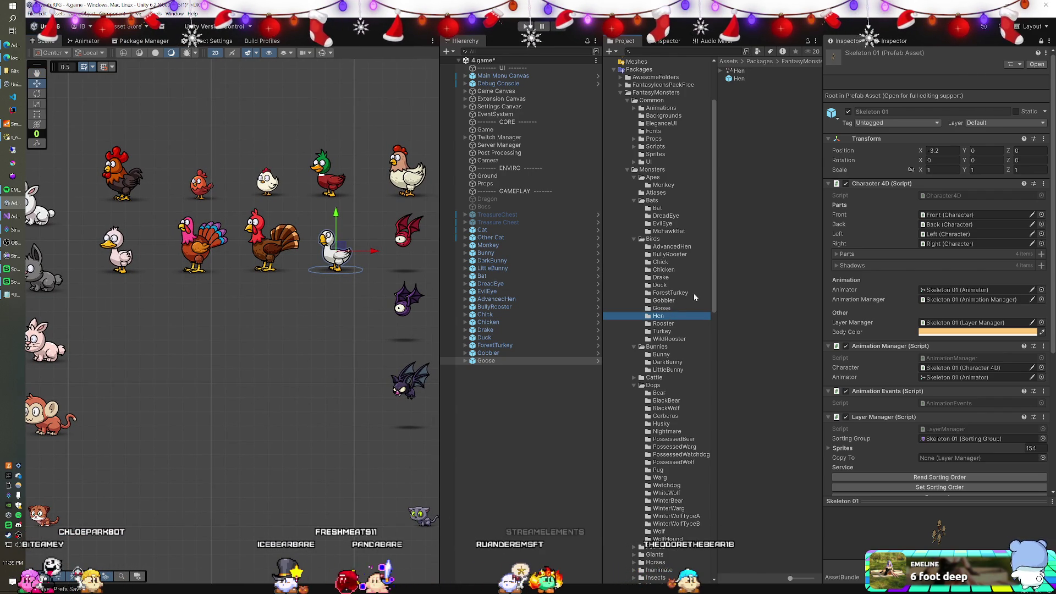
pyautogui.moveTo(738, 81); pyautogui.dragTo(484, 383)
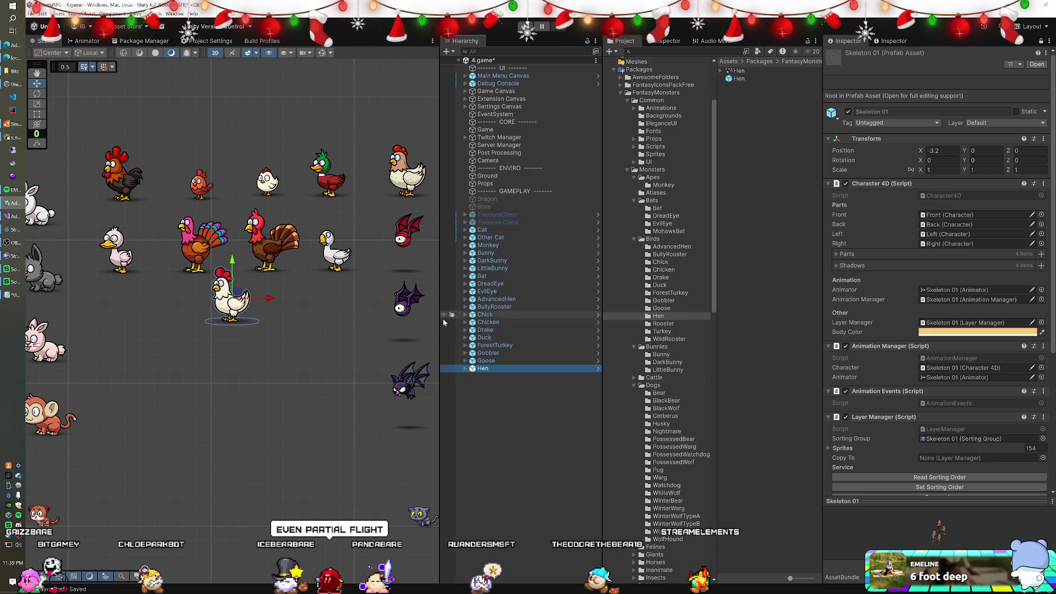
pyautogui.moveTo(238, 293); pyautogui.dragTo(126, 334)
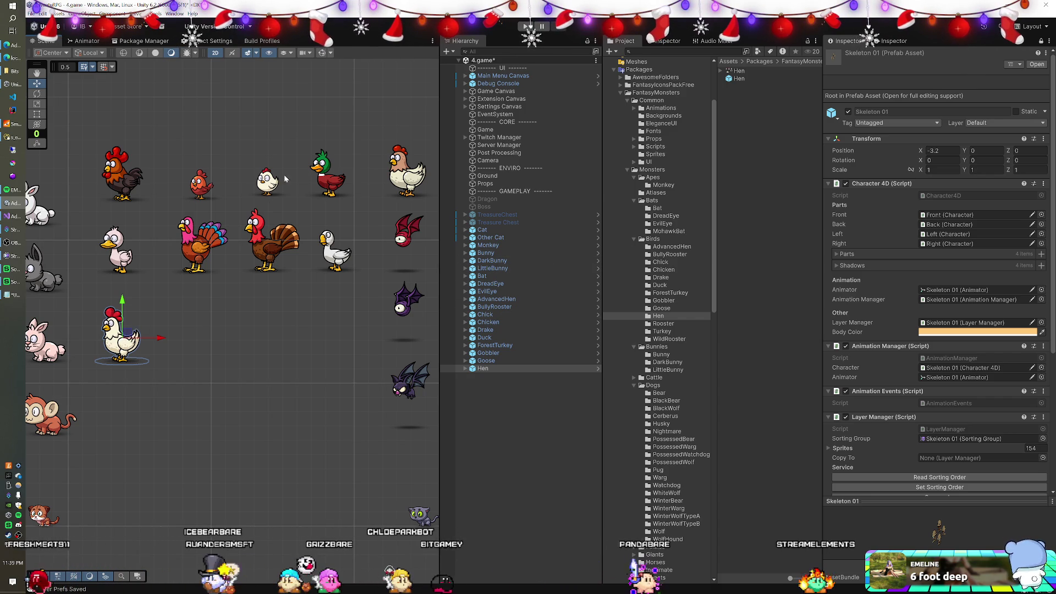
pyautogui.click(507, 306)
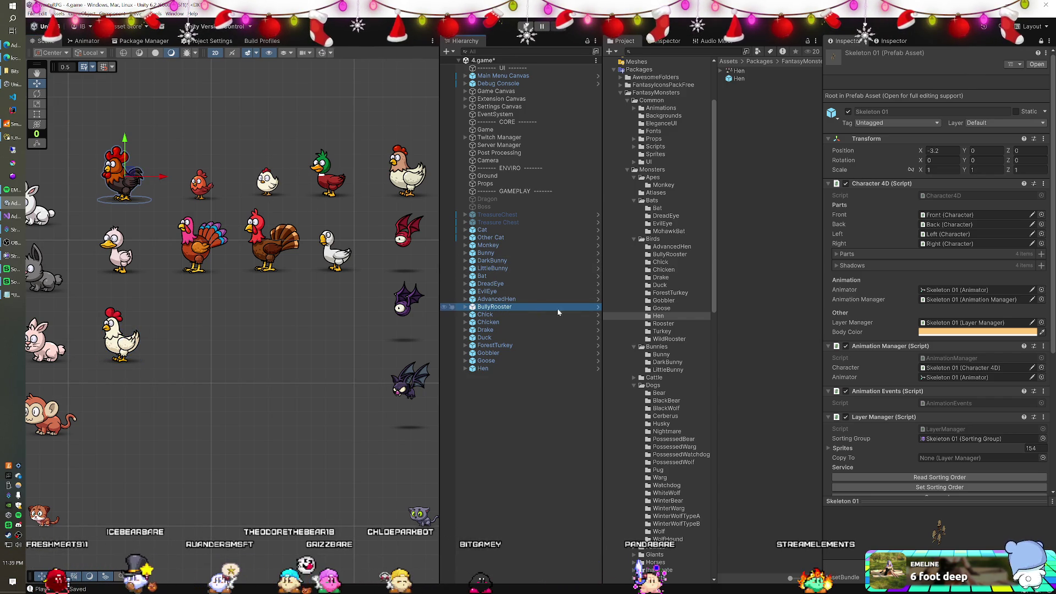
pyautogui.click(947, 292)
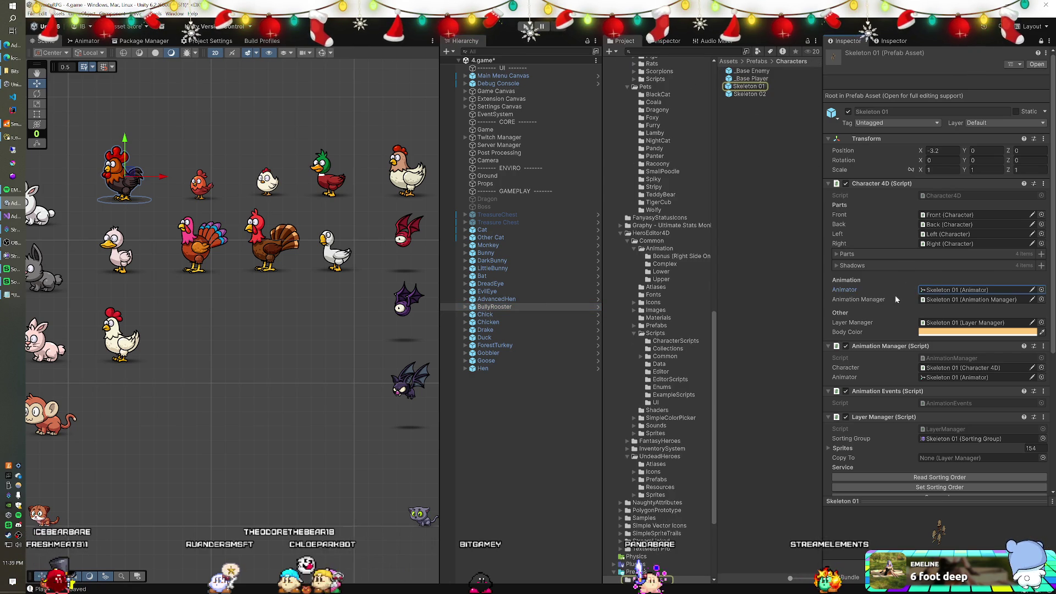
pyautogui.click(82, 41)
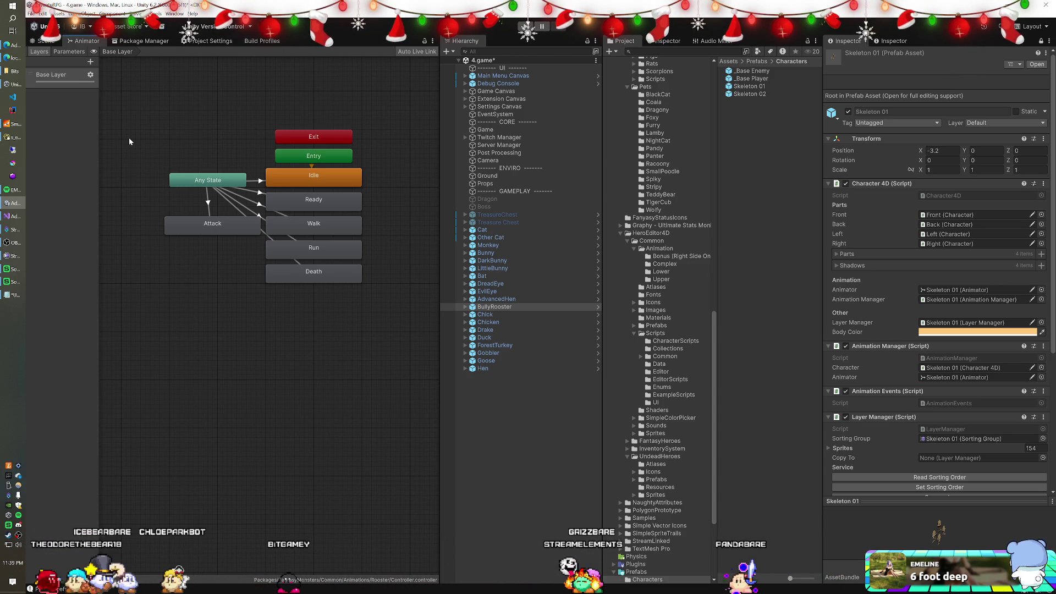
pyautogui.click(46, 41)
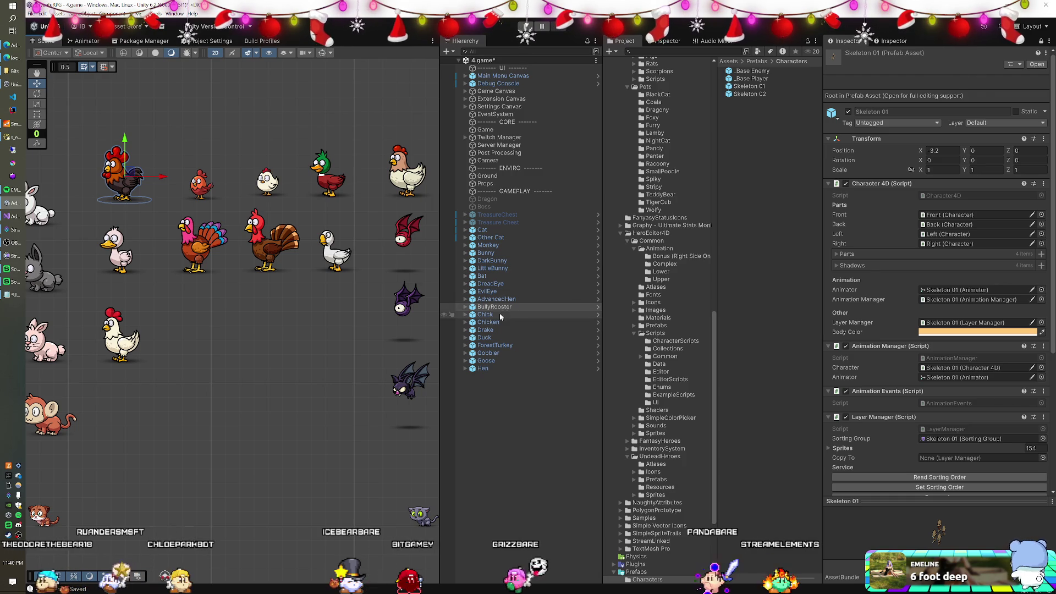
# Add a Bull below the birds and a WildGoat beside it from the Cattle folder.
pyautogui.scroll(3, 665, 275)
pyautogui.scroll(9, 665, 275)
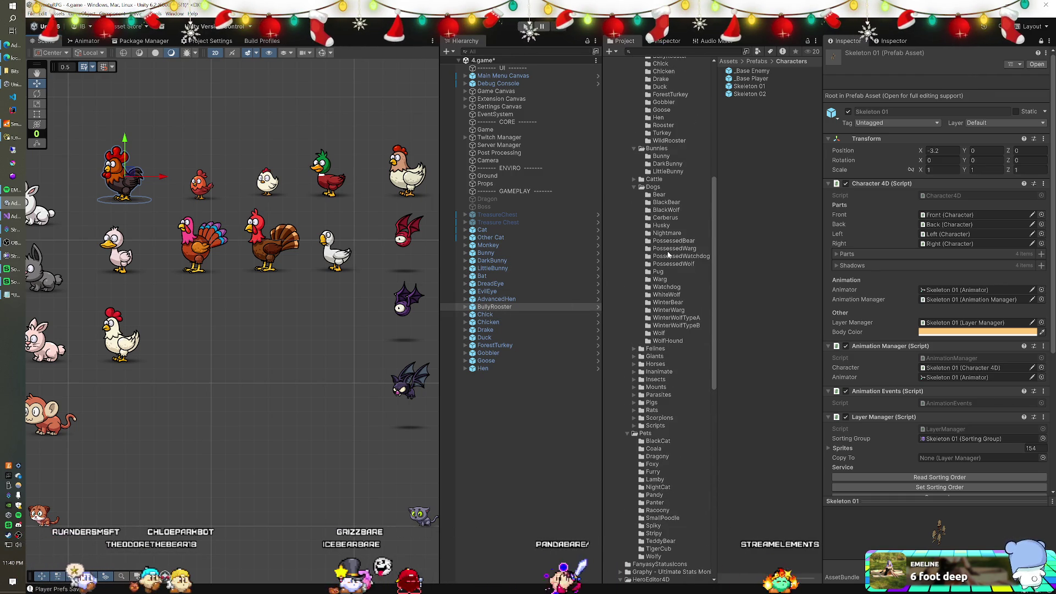
pyautogui.scroll(5, 669, 254)
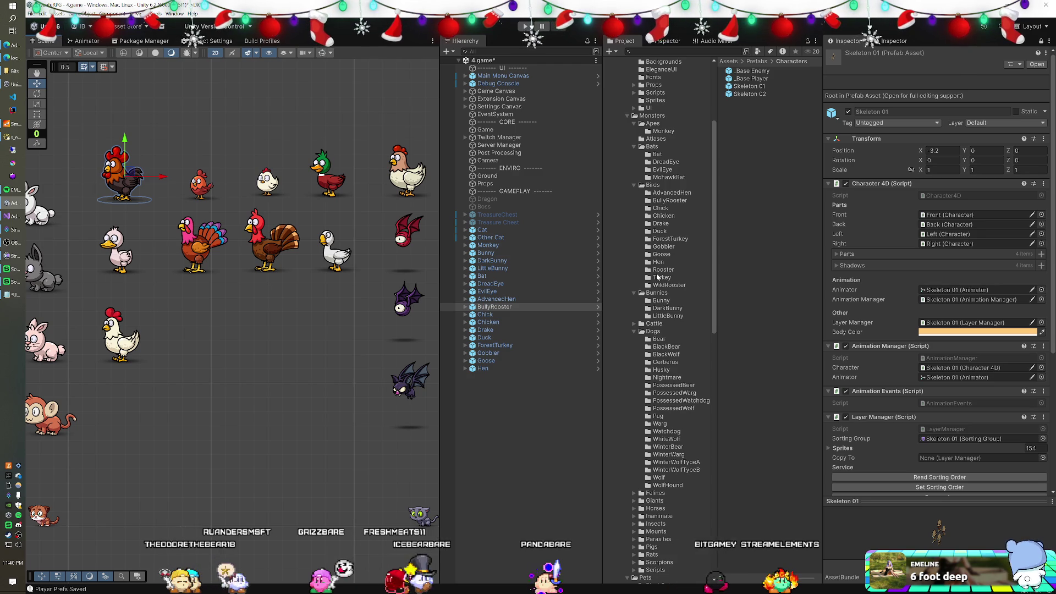
pyautogui.click(634, 323)
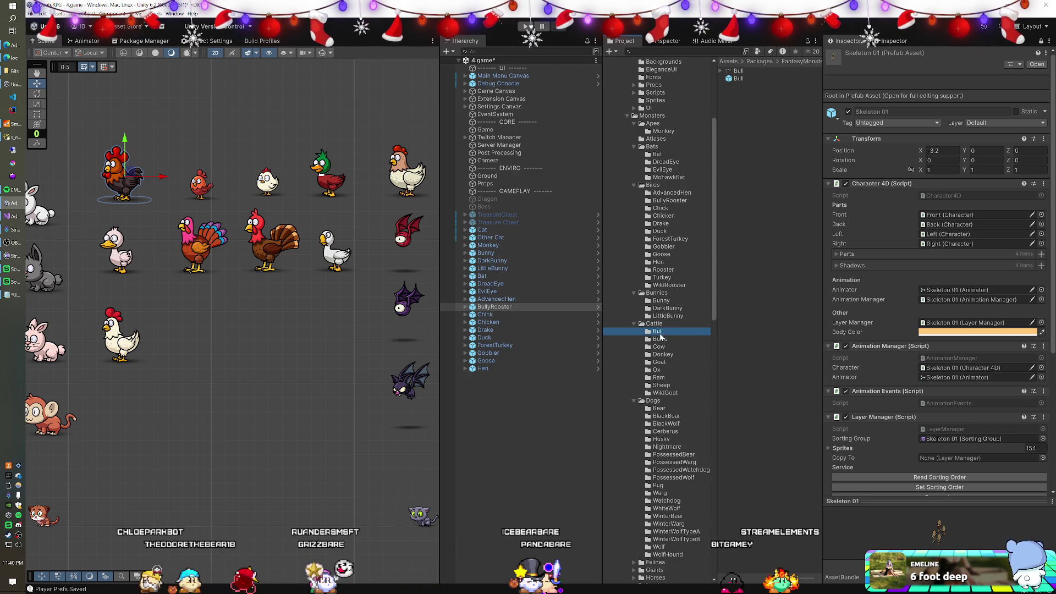
pyautogui.moveTo(734, 82); pyautogui.dragTo(560, 325)
pyautogui.moveTo(484, 397)
pyautogui.mouseDown()
pyautogui.moveTo(224, 308)
pyautogui.moveTo(213, 327)
pyautogui.mouseUp()
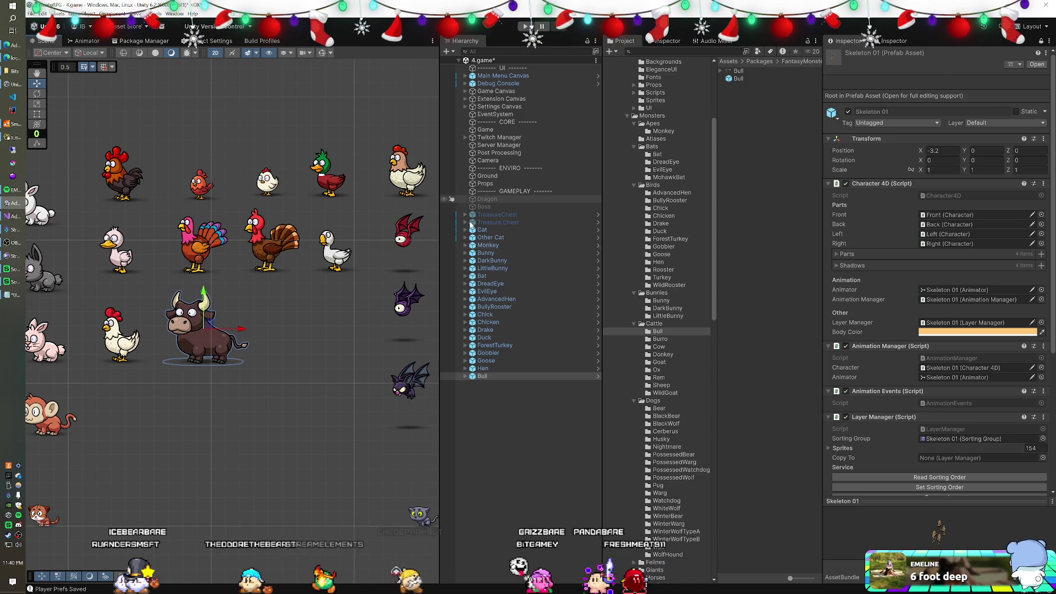
pyautogui.click(663, 393)
pyautogui.moveTo(737, 79)
pyautogui.mouseDown()
pyautogui.moveTo(715, 93)
pyautogui.moveTo(479, 409)
pyautogui.mouseUp()
pyautogui.moveTo(241, 288); pyautogui.dragTo(302, 325)
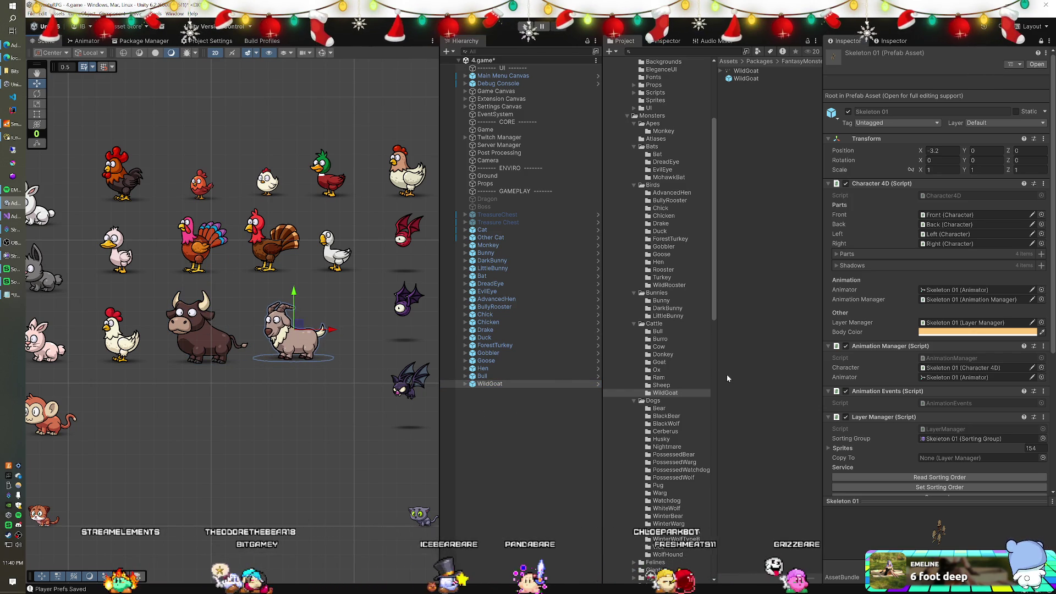
# Add a Husky below the goat and a WhiteWolf from the Dogs folder.
pyautogui.scroll(-5, 647, 383)
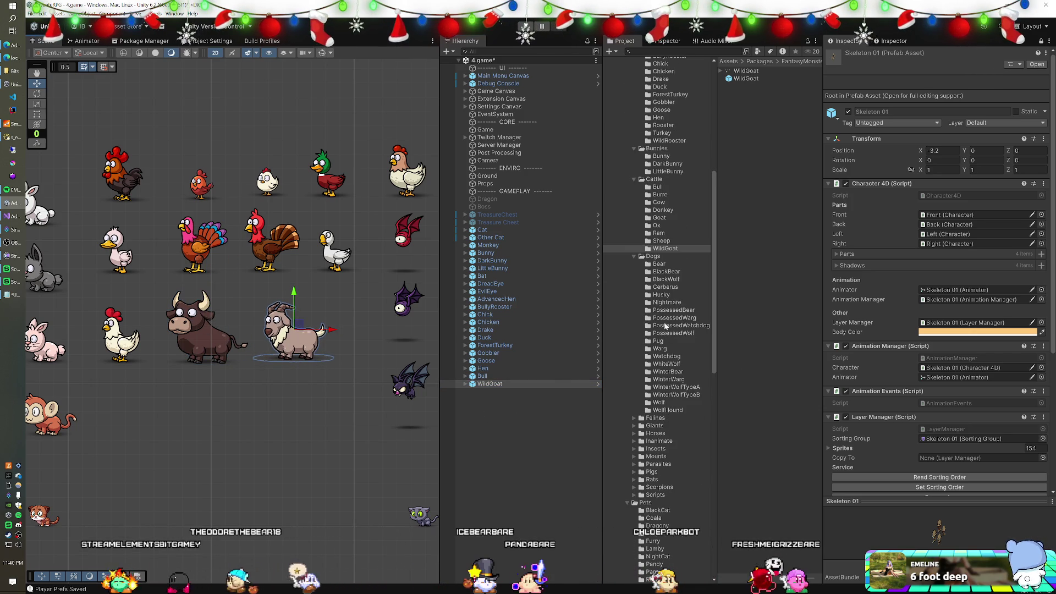
pyautogui.click(661, 294)
pyautogui.moveTo(739, 80); pyautogui.dragTo(544, 419)
pyautogui.moveTo(241, 306); pyautogui.dragTo(324, 397)
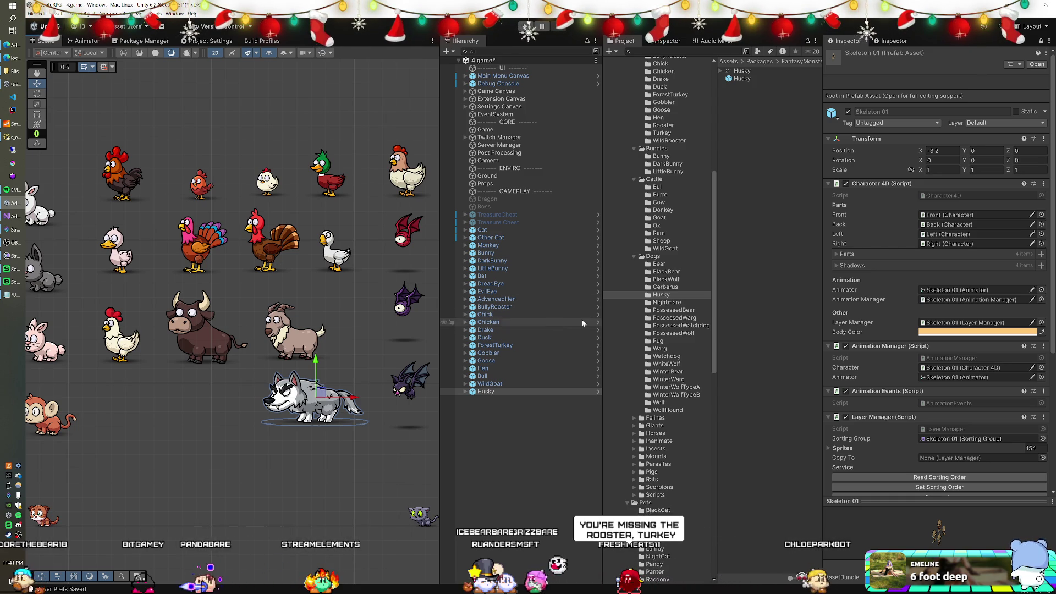
pyautogui.scroll(-3, 667, 295)
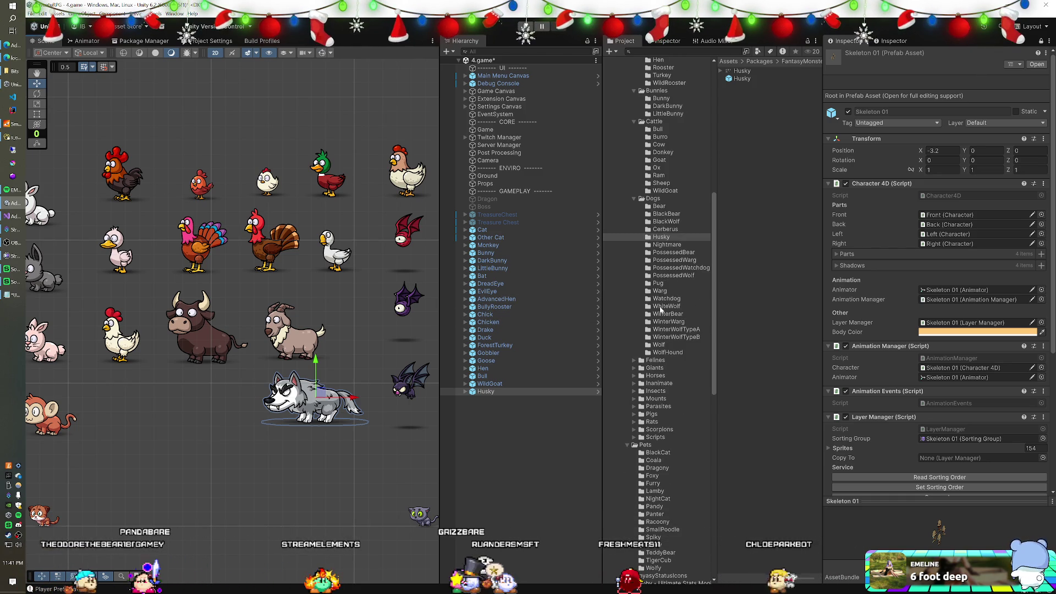
pyautogui.click(666, 307)
pyautogui.moveTo(745, 78)
pyautogui.mouseDown()
pyautogui.moveTo(550, 275)
pyautogui.moveTo(175, 425)
pyautogui.mouseUp()
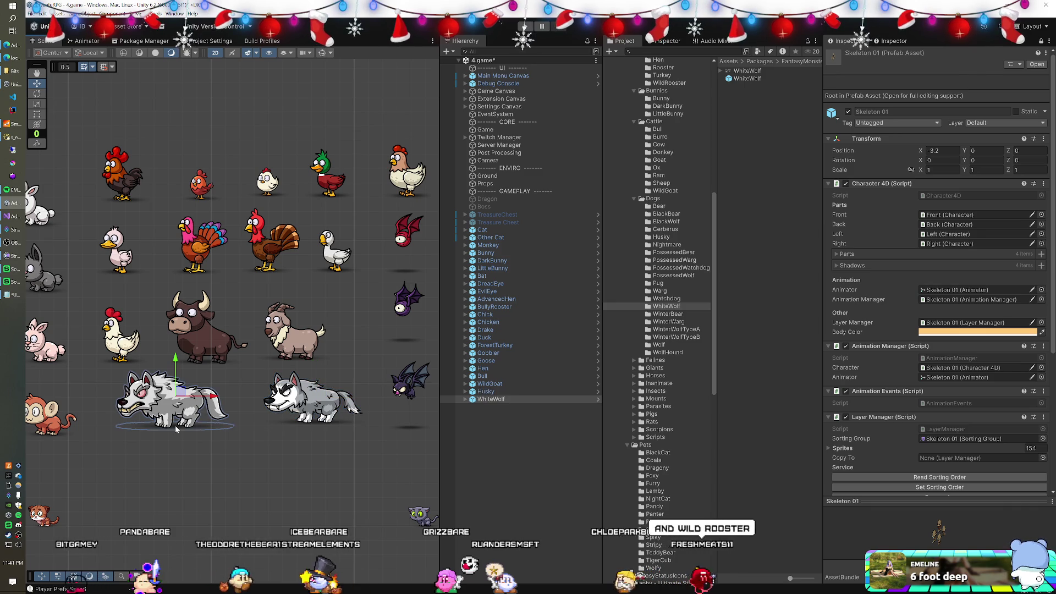
# Add a BattlePanther from the Felines folder to the scene.
pyautogui.click(635, 334)
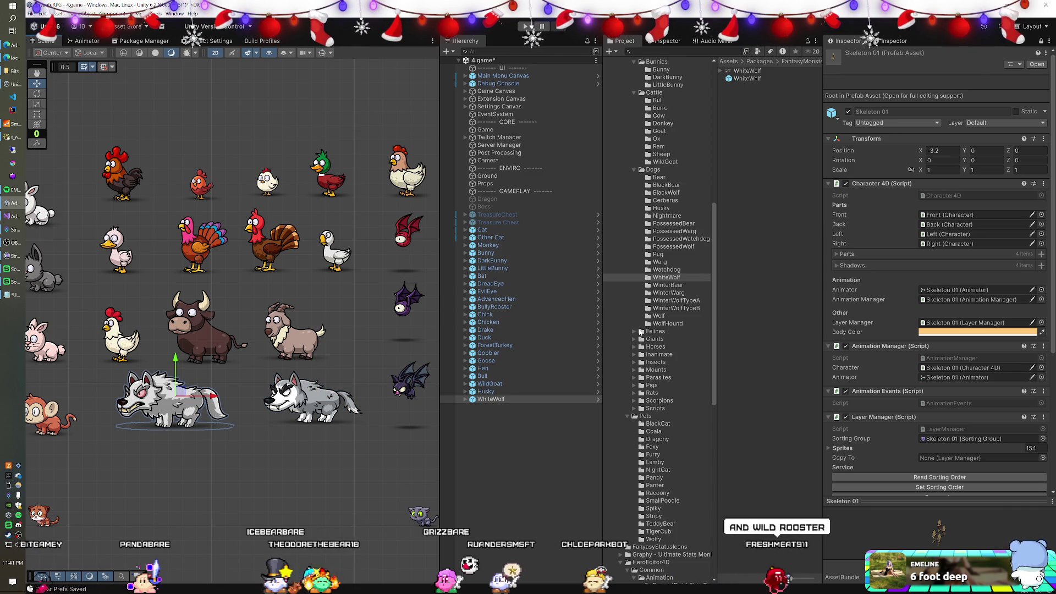
pyautogui.scroll(-2, 655, 330)
pyautogui.click(681, 311)
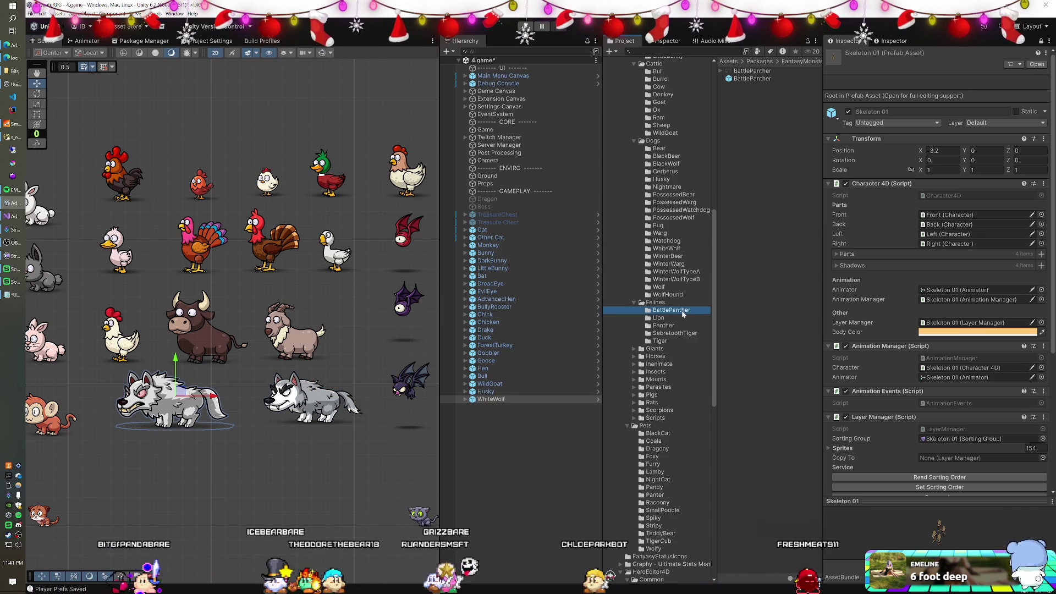
pyautogui.moveTo(756, 81)
pyautogui.mouseDown()
pyautogui.moveTo(601, 426)
pyautogui.moveTo(243, 300)
pyautogui.mouseUp()
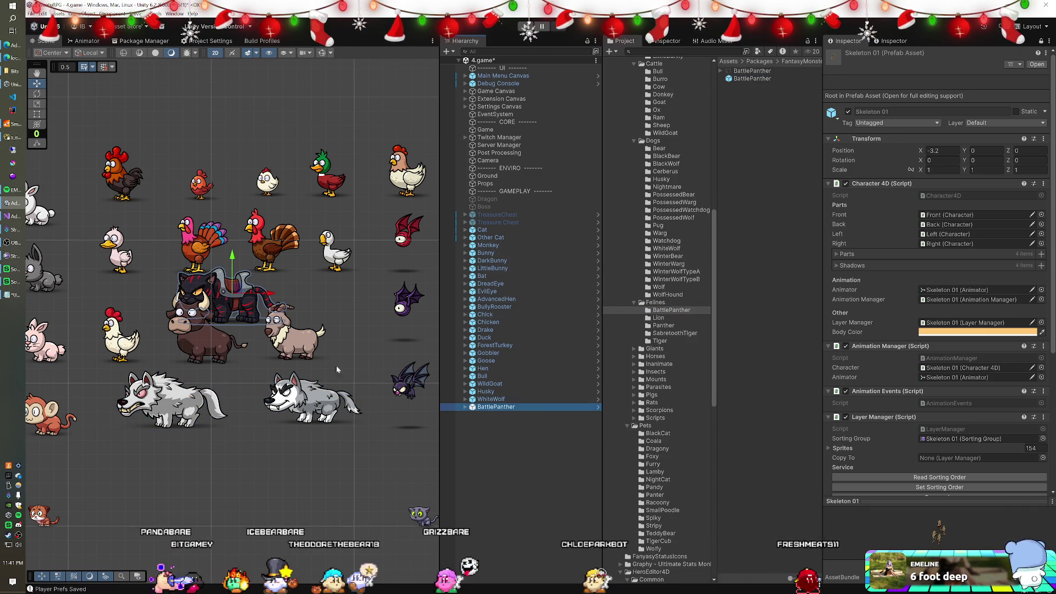
pyautogui.click(493, 399)
# Move the selected animals, Cat through WhiteWolf, up the scene to free space below.
pyautogui.keyDown('shift'); pyautogui.click(496, 230); pyautogui.keyUp('shift')
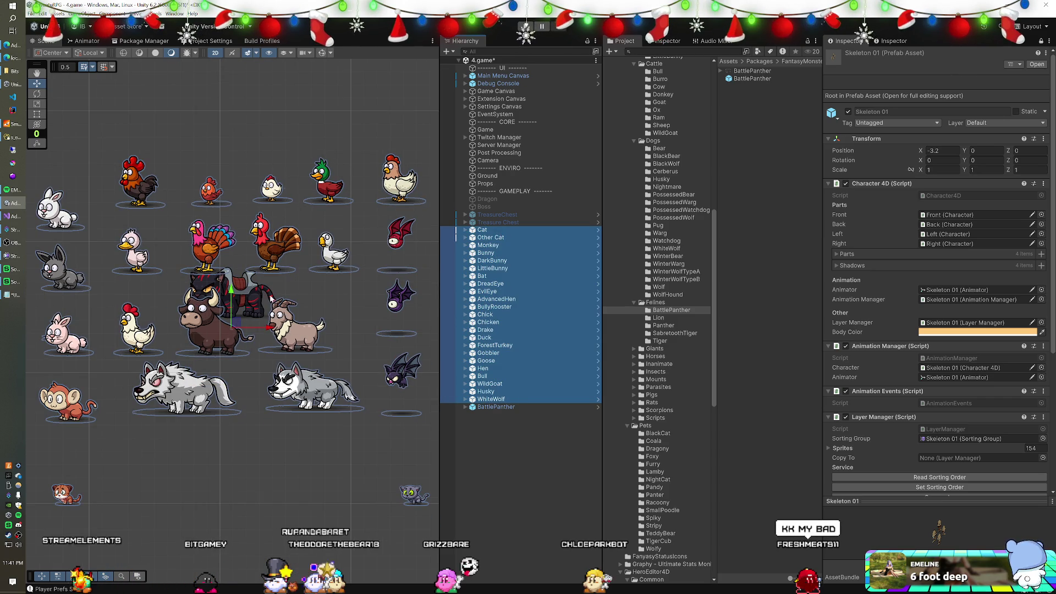
pyautogui.moveTo(232, 297); pyautogui.dragTo(245, 120)
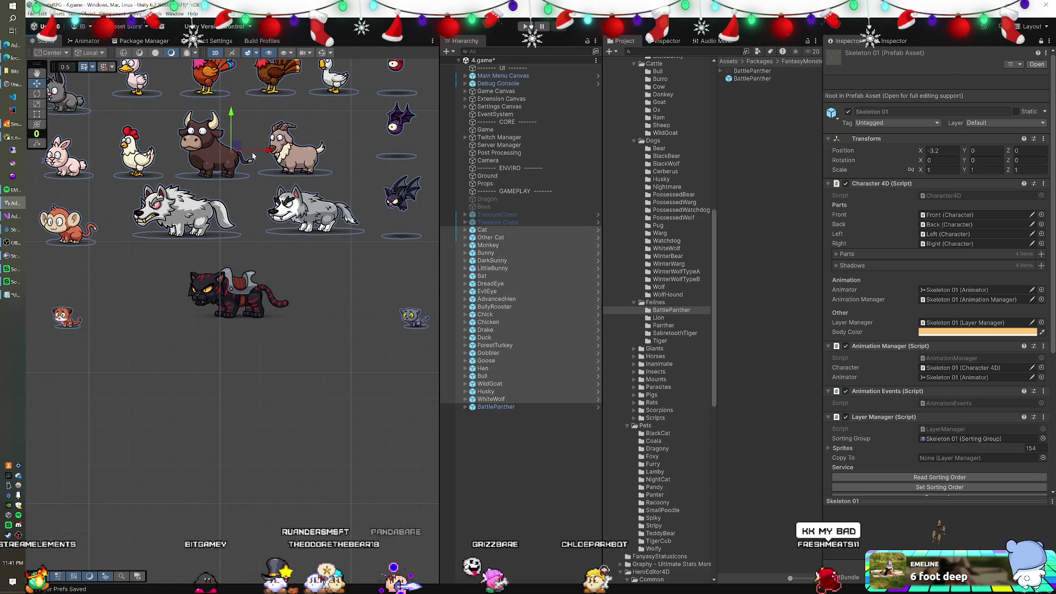
pyautogui.hotkey('ctrl', 'z')
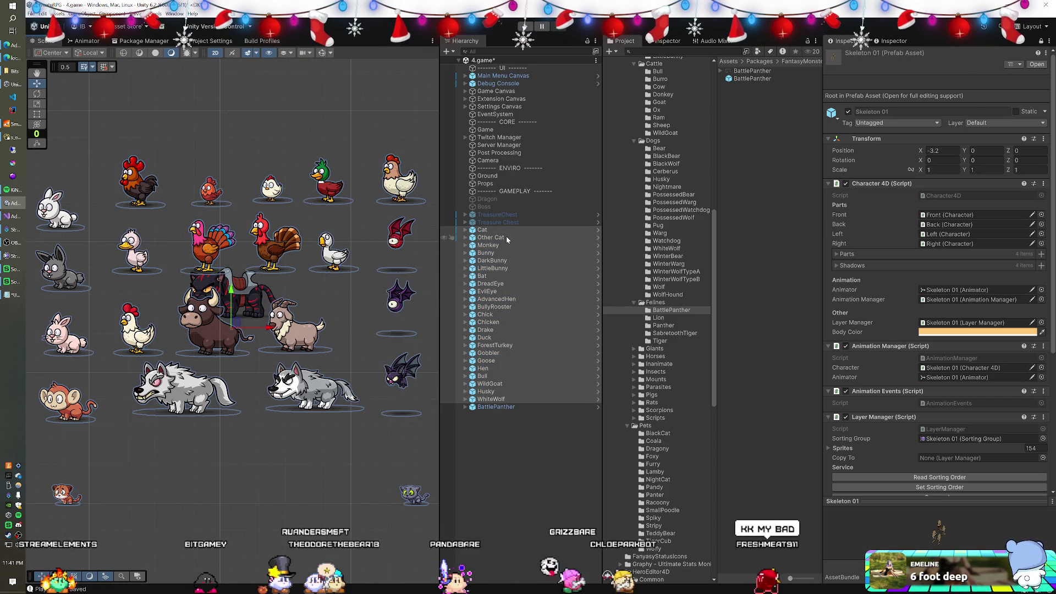
pyautogui.moveTo(231, 292); pyautogui.dragTo(232, 73)
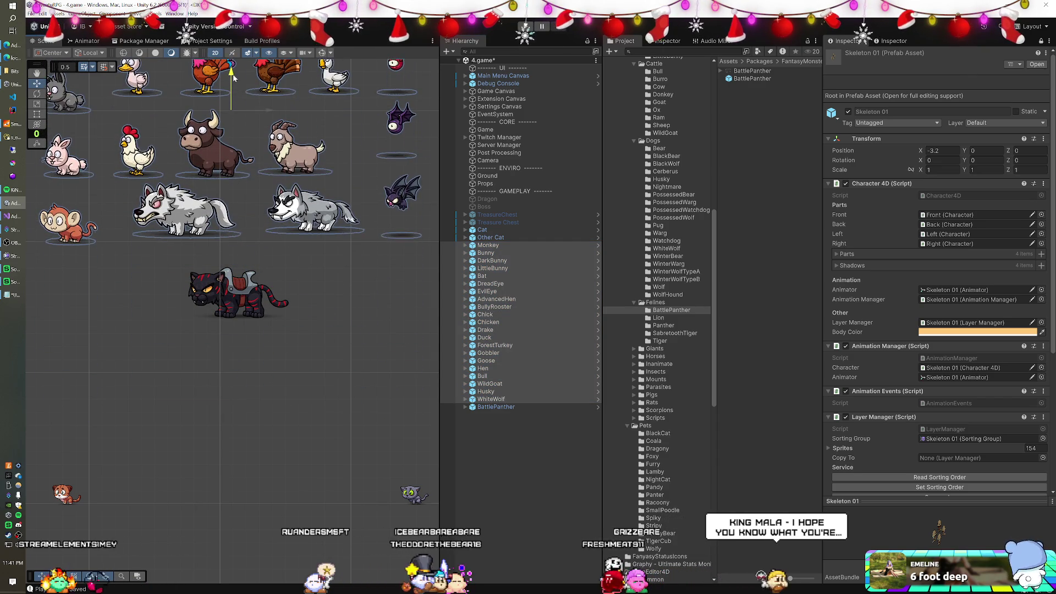
pyautogui.moveTo(232, 147)
pyautogui.mouseDown()
pyautogui.moveTo(232, 248)
pyautogui.moveTo(261, 220)
pyautogui.mouseUp()
# Add a Lion from Felines and place it in the scene's lower left.
pyautogui.click(658, 318)
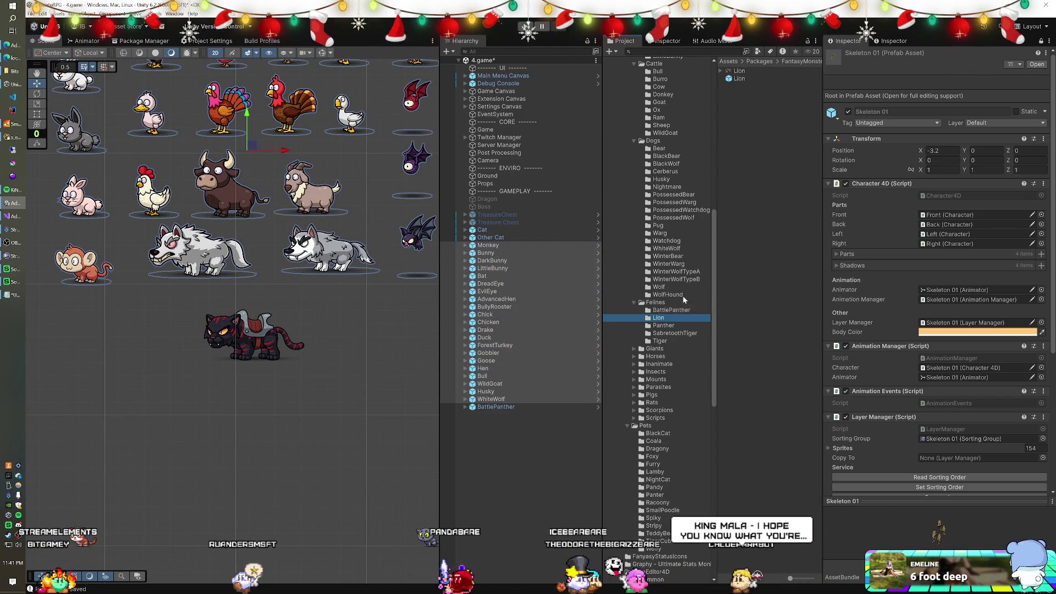
pyautogui.click(555, 433)
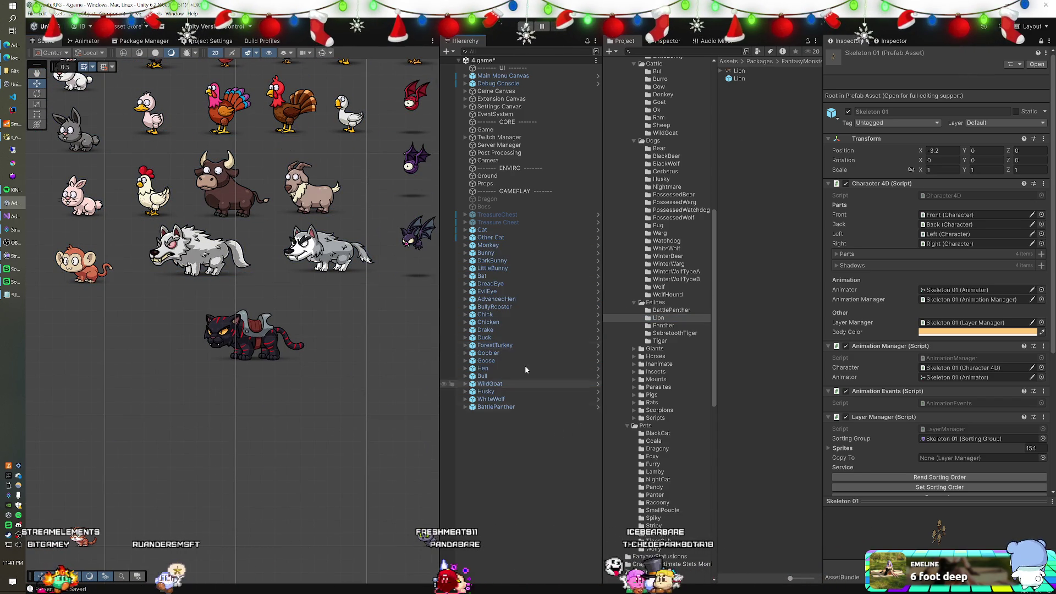
pyautogui.moveTo(739, 78)
pyautogui.mouseDown()
pyautogui.moveTo(549, 460)
pyautogui.moveTo(495, 418)
pyautogui.mouseUp()
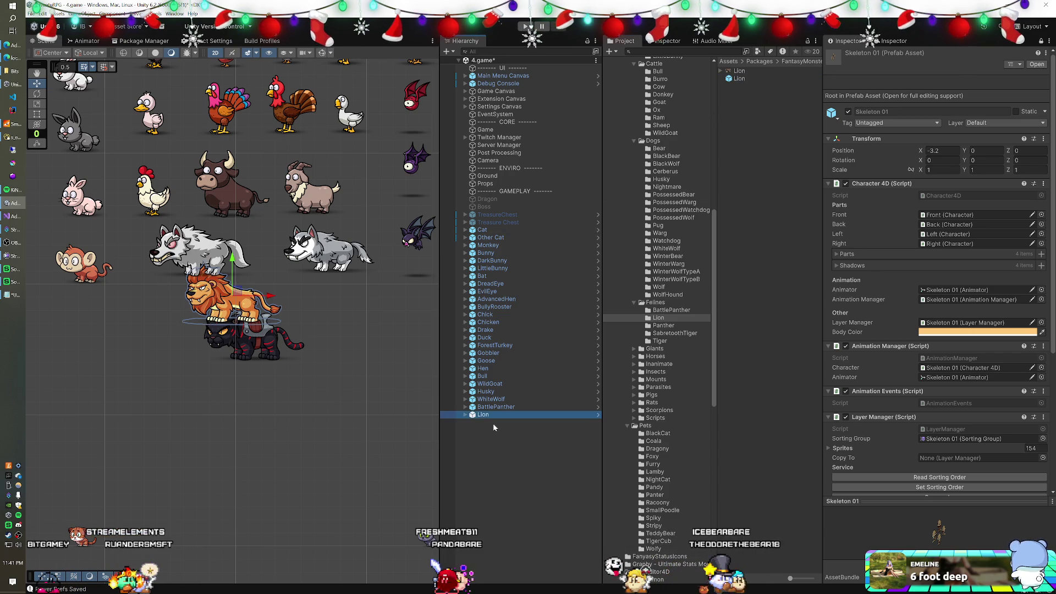
pyautogui.moveTo(201, 297); pyautogui.dragTo(75, 321)
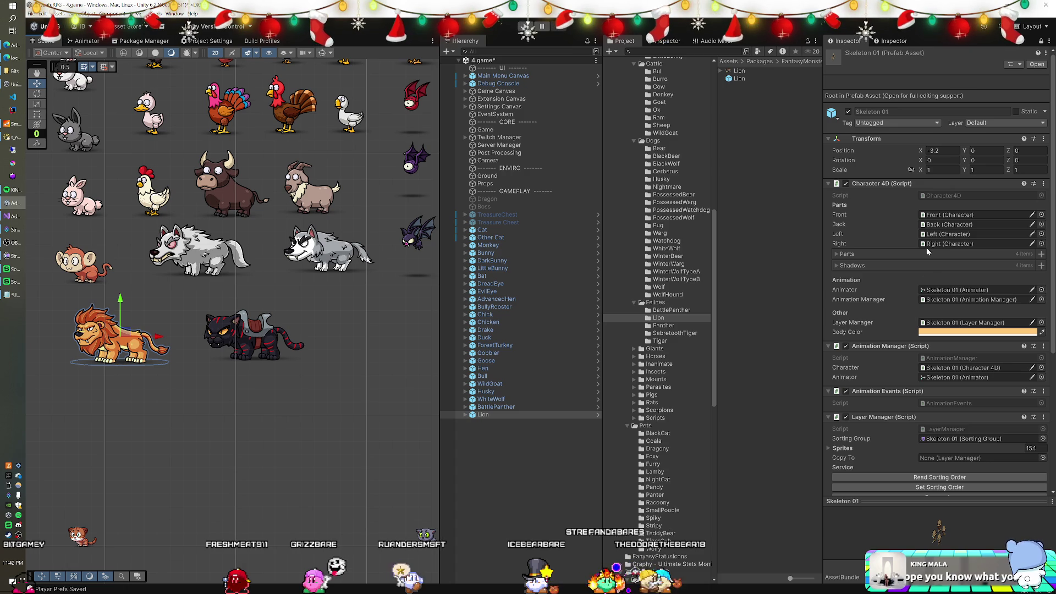
pyautogui.click(489, 407)
pyautogui.click(739, 71)
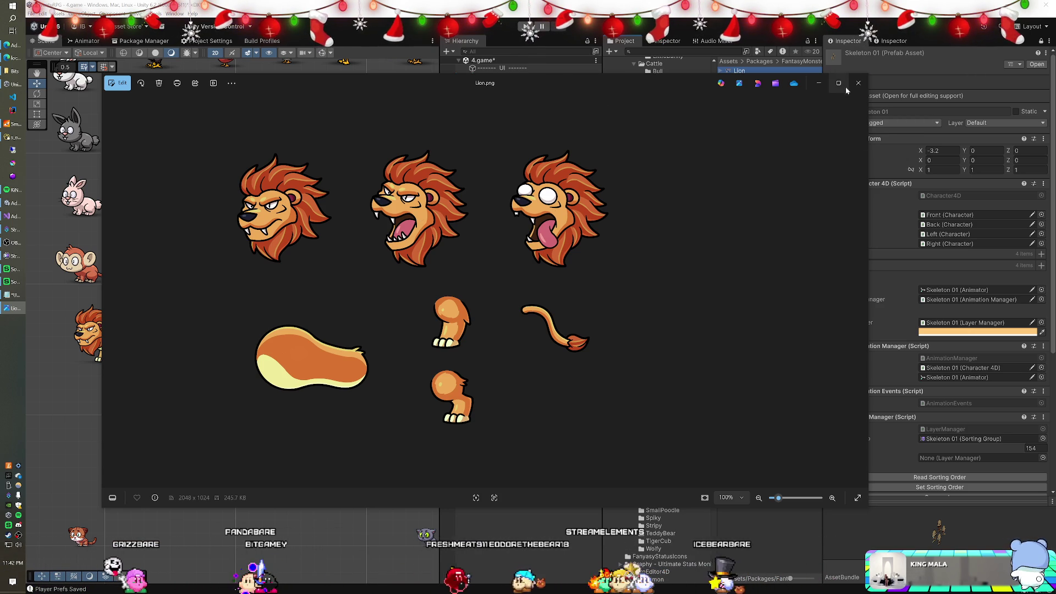
pyautogui.hotkey('alt', 'F4')
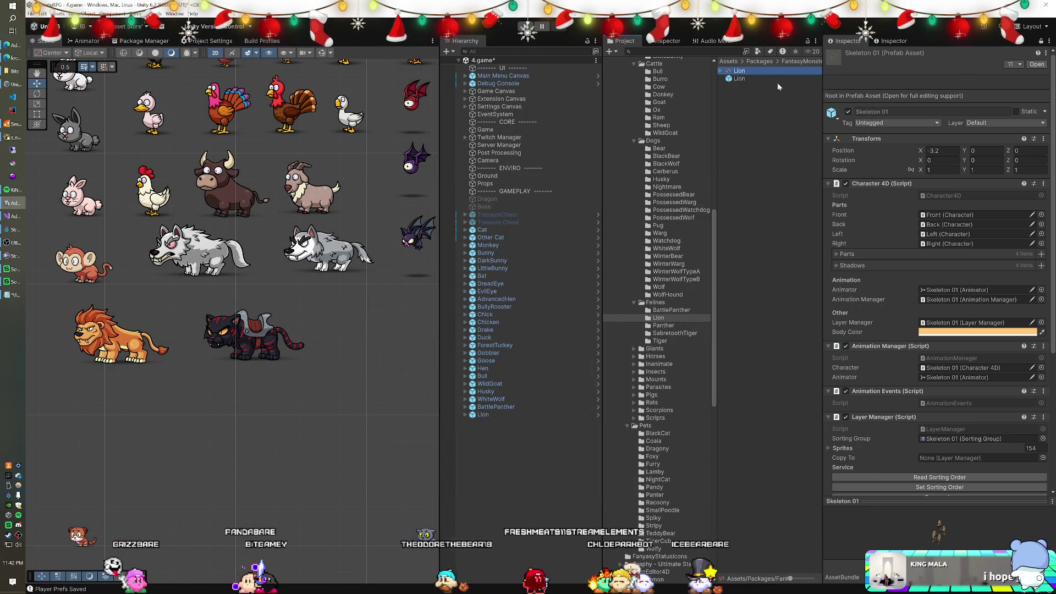
pyautogui.doubleClick(758, 73)
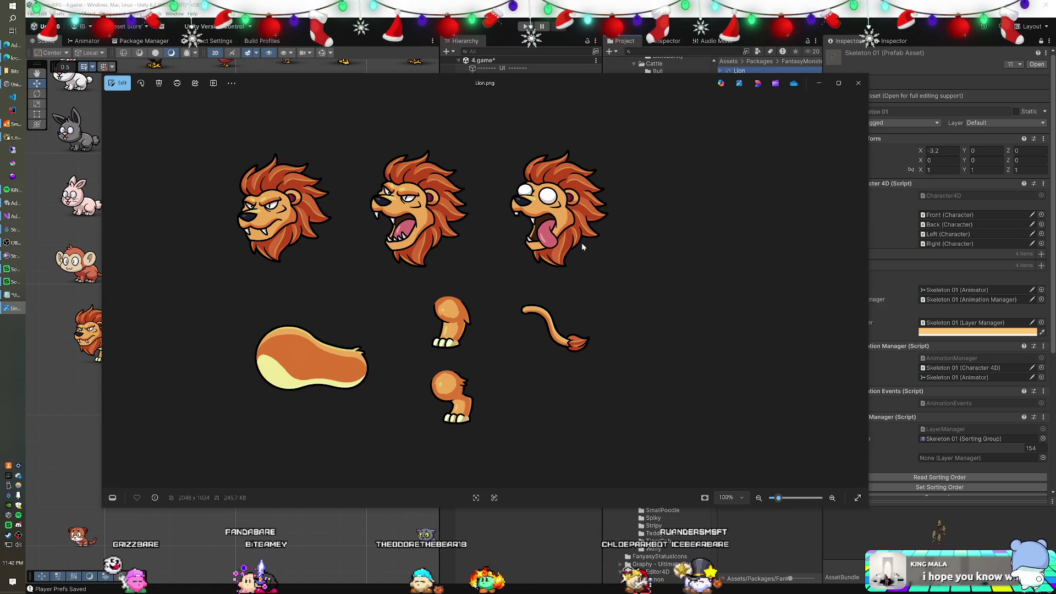
pyautogui.click(854, 88)
pyautogui.click(928, 244)
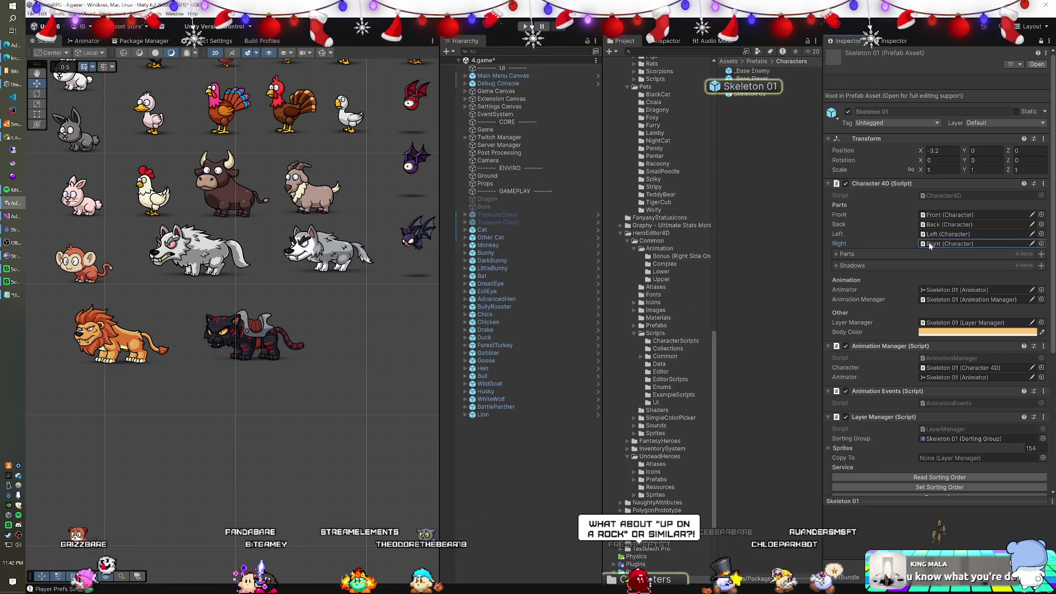
# Check the Left and Front character references, then inspect the Lion's components.
pyautogui.click(934, 233)
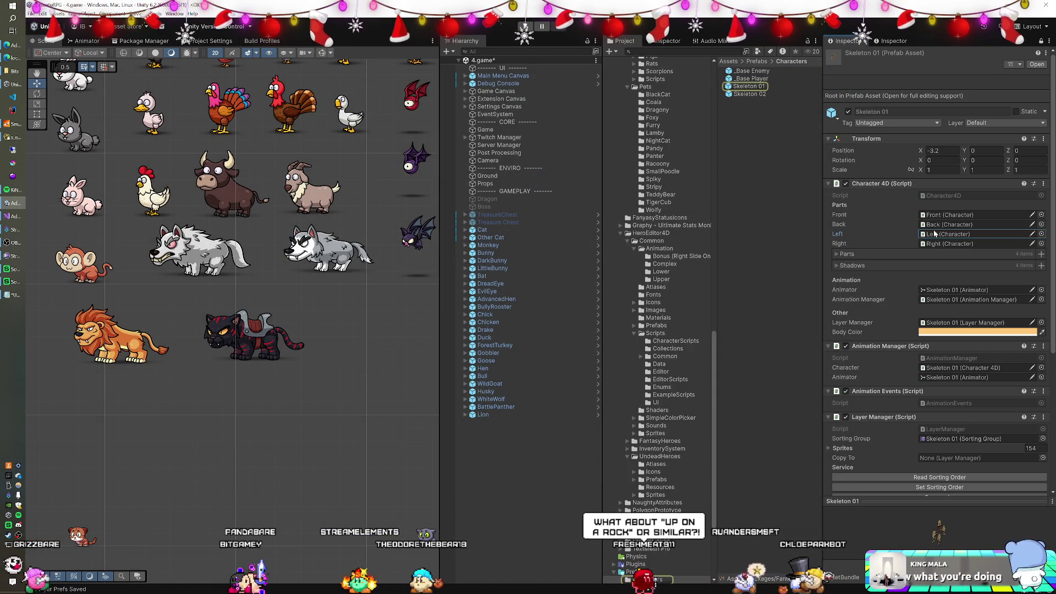
pyautogui.click(940, 215)
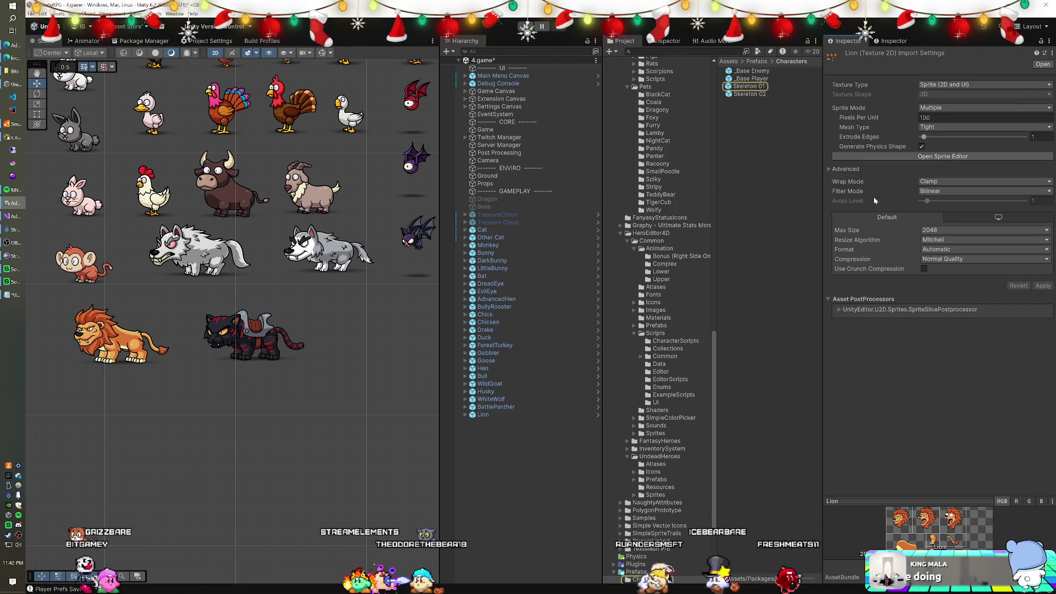
pyautogui.click(468, 415)
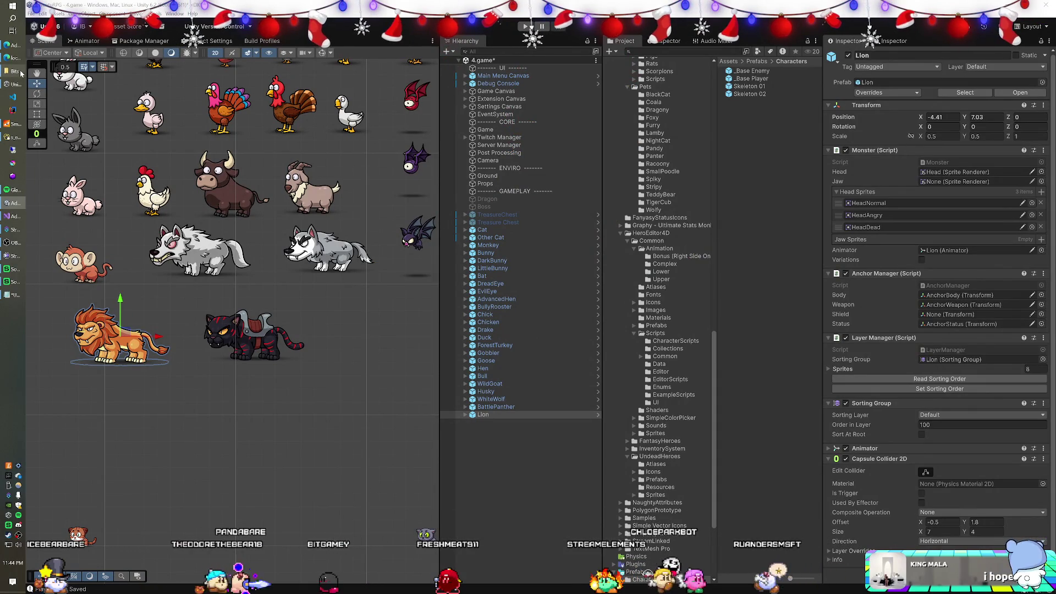
pyautogui.hotkey('alt', 'Tab')
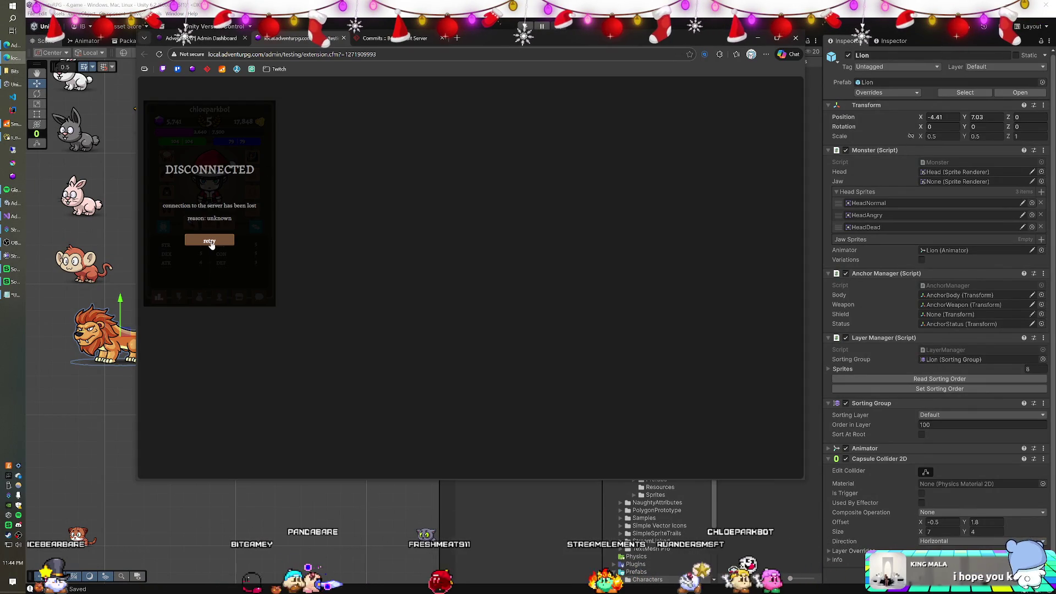
# Reconnect to the game server and open an online player's test extension from the Admin Dashboard.
pyautogui.click(229, 242)
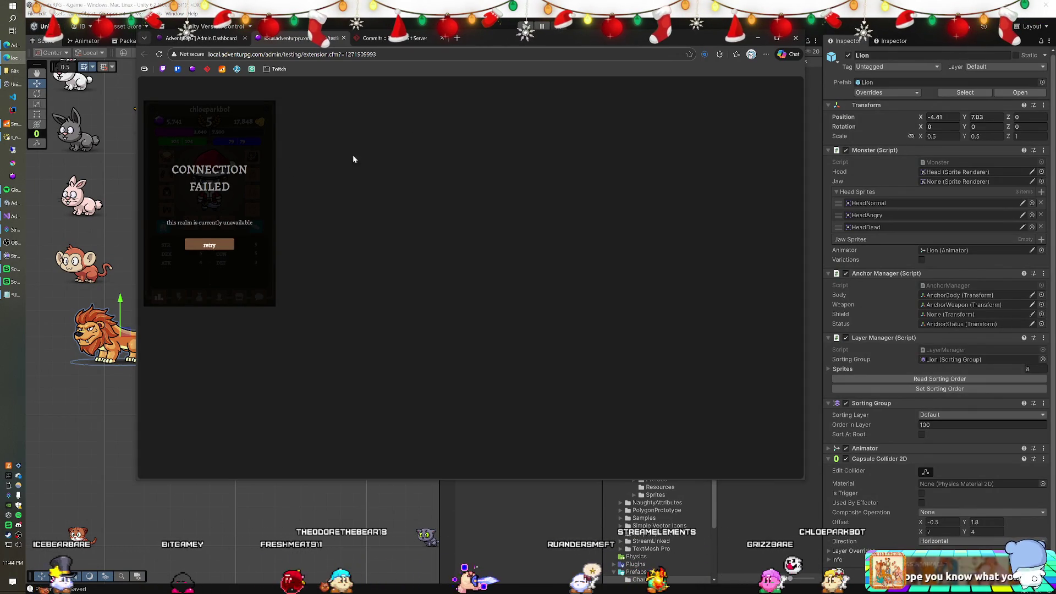
pyautogui.hotkey('alt', 'Tab')
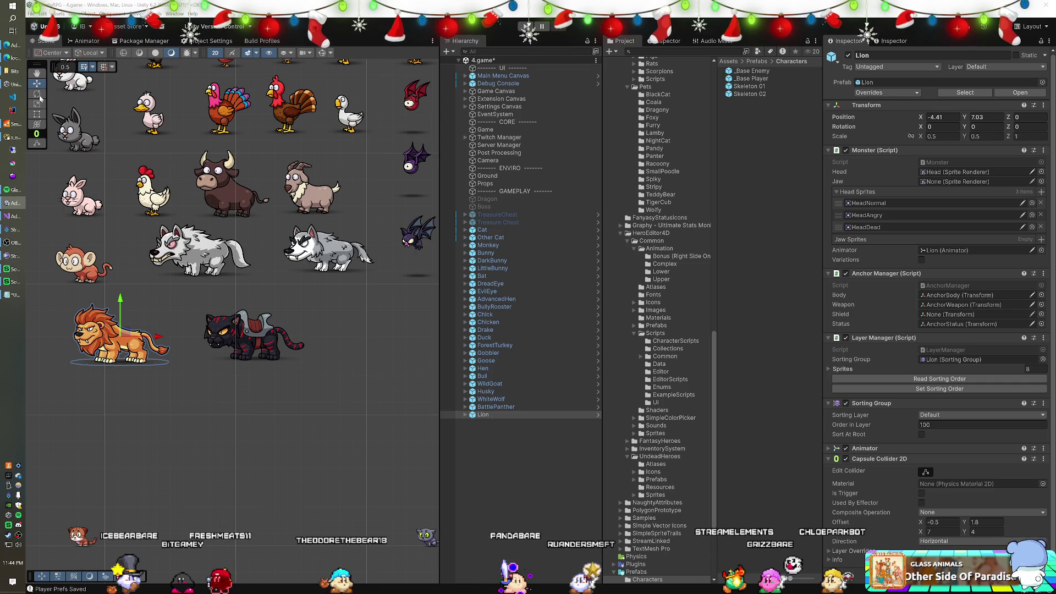
pyautogui.hotkey('alt', 'Tab')
pyautogui.click(189, 39)
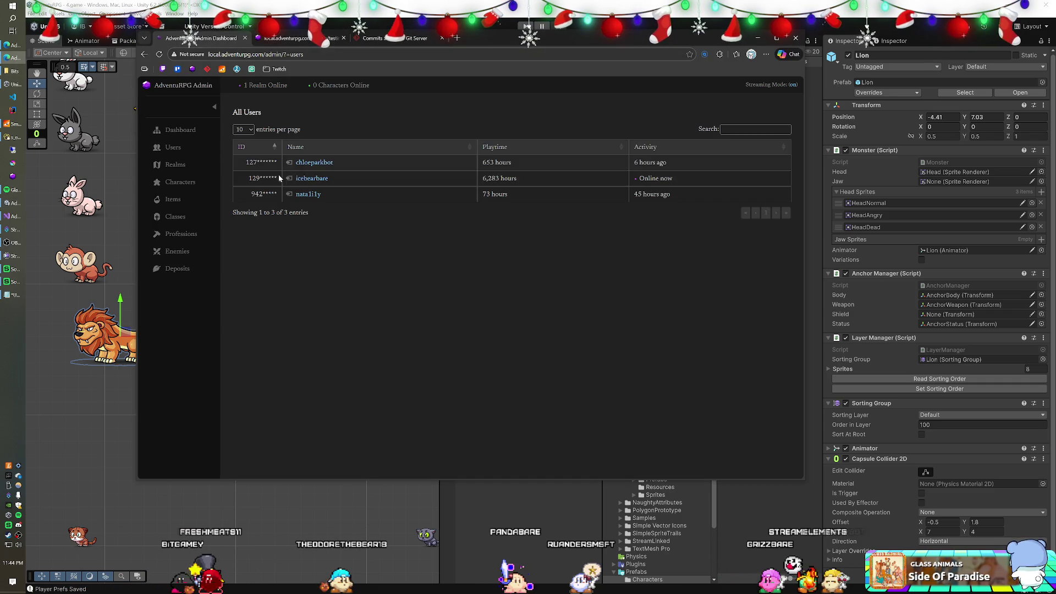
pyautogui.click(292, 178)
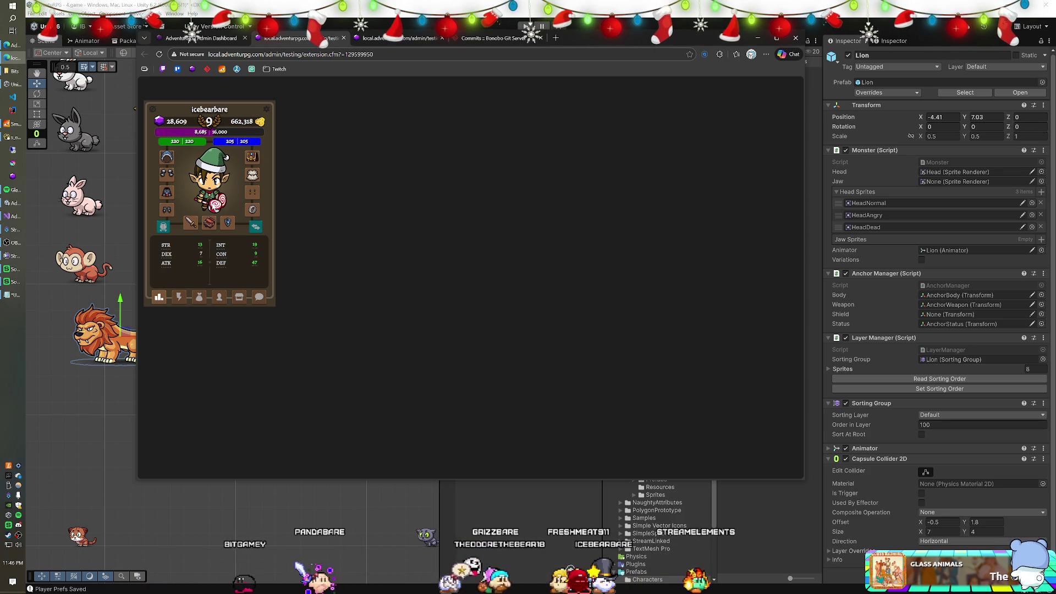
# Send the browser behind the Unity Editor window.
pyautogui.click(363, 12)
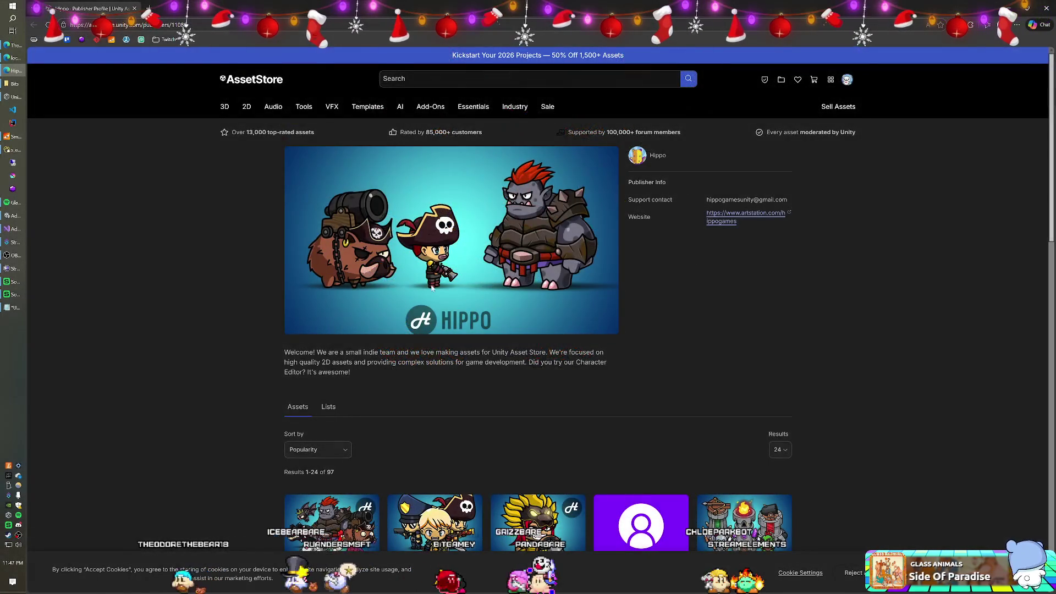
# Scroll Hippo's first results page down to Character Maker 4D, Traps & Platforms and the pagination.
pyautogui.scroll(-4, 460, 296)
pyautogui.scroll(-5, 407, 266)
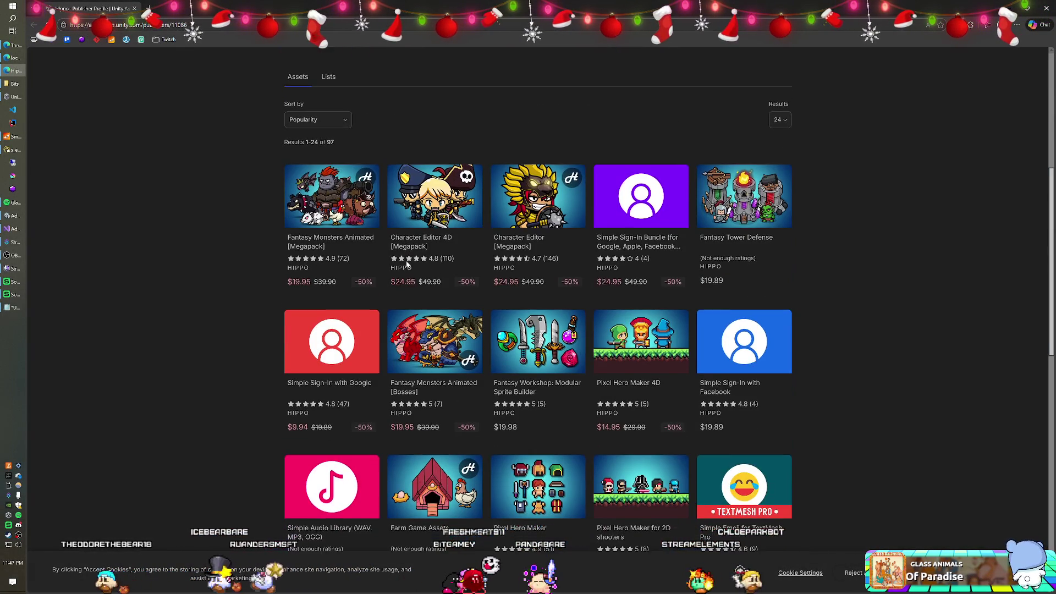
pyautogui.scroll(-2, 407, 266)
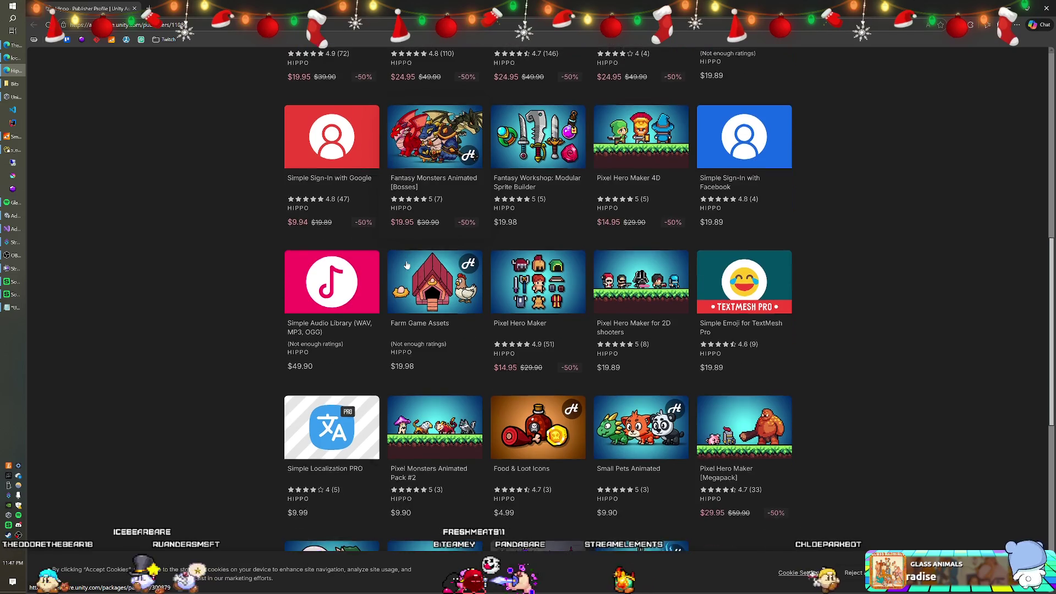
pyautogui.scroll(-2, 408, 266)
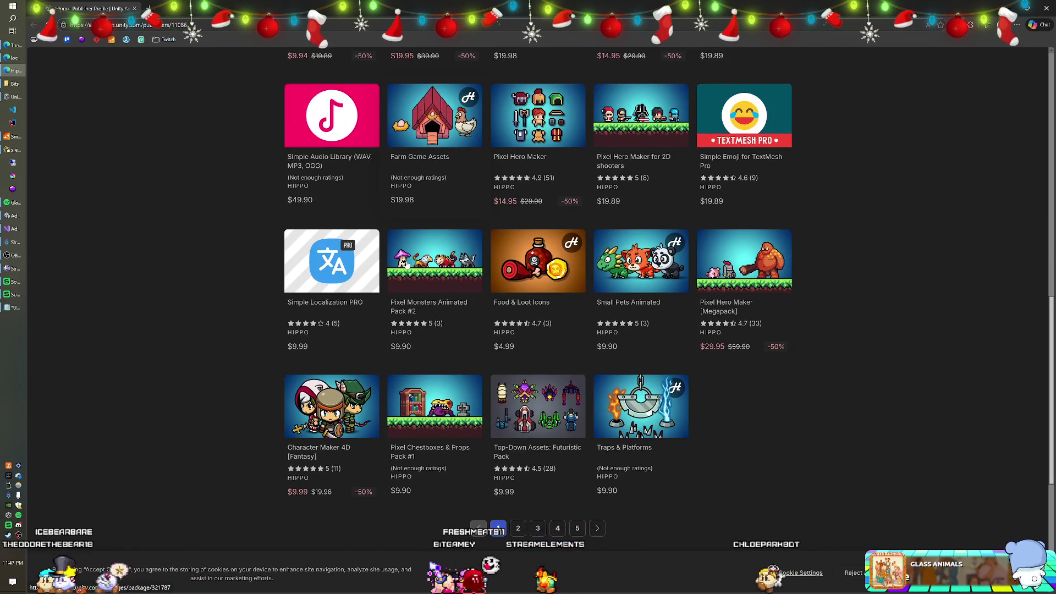
pyautogui.scroll(3, 408, 265)
pyautogui.scroll(-2, 702, 326)
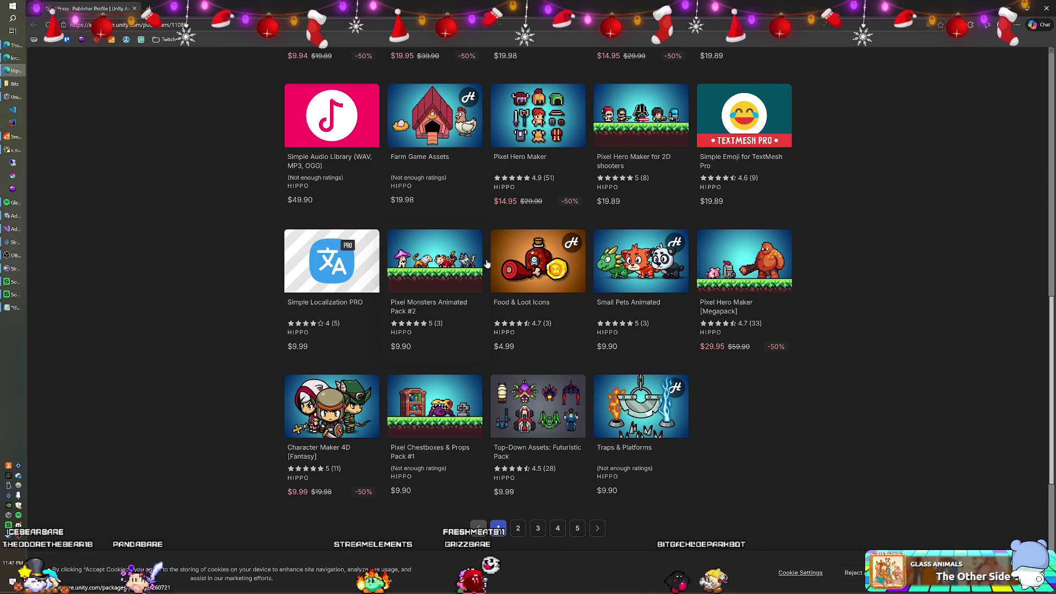
pyautogui.scroll(2, 580, 300)
pyautogui.scroll(2, 580, 300)
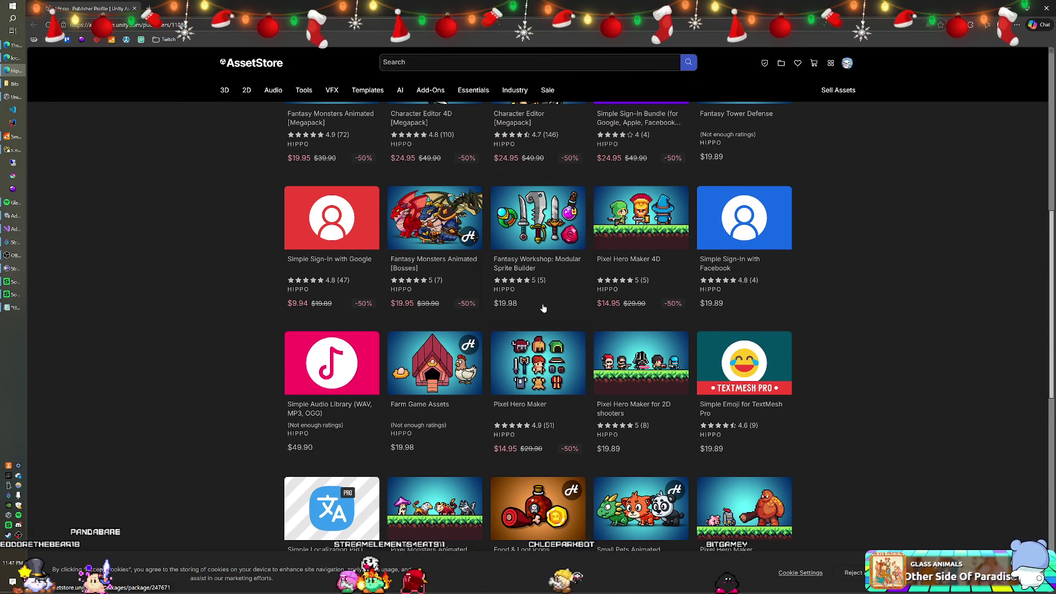
pyautogui.scroll(1, 543, 308)
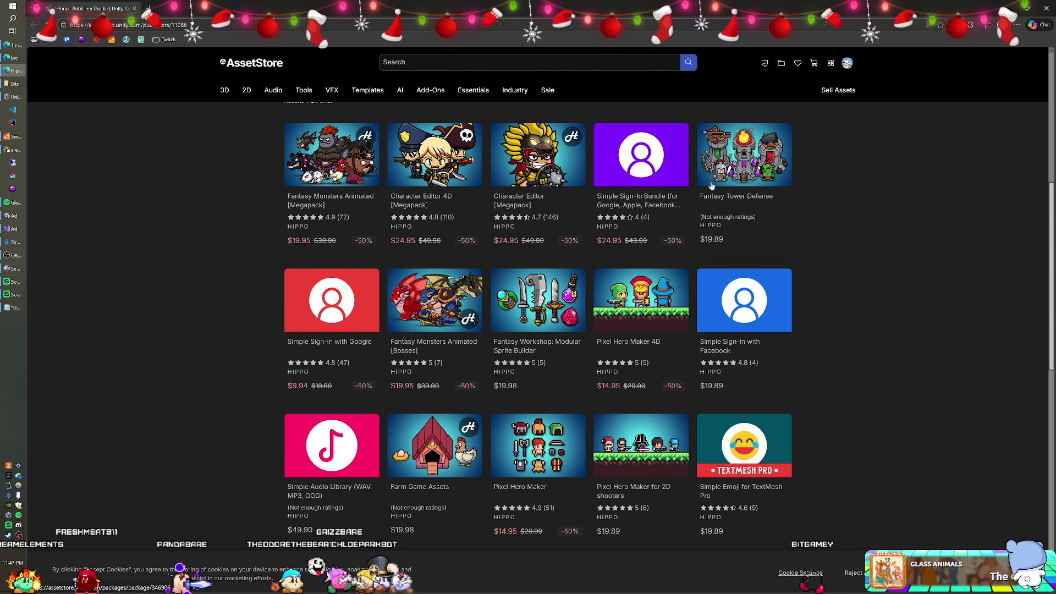
pyautogui.scroll(-5, 402, 256)
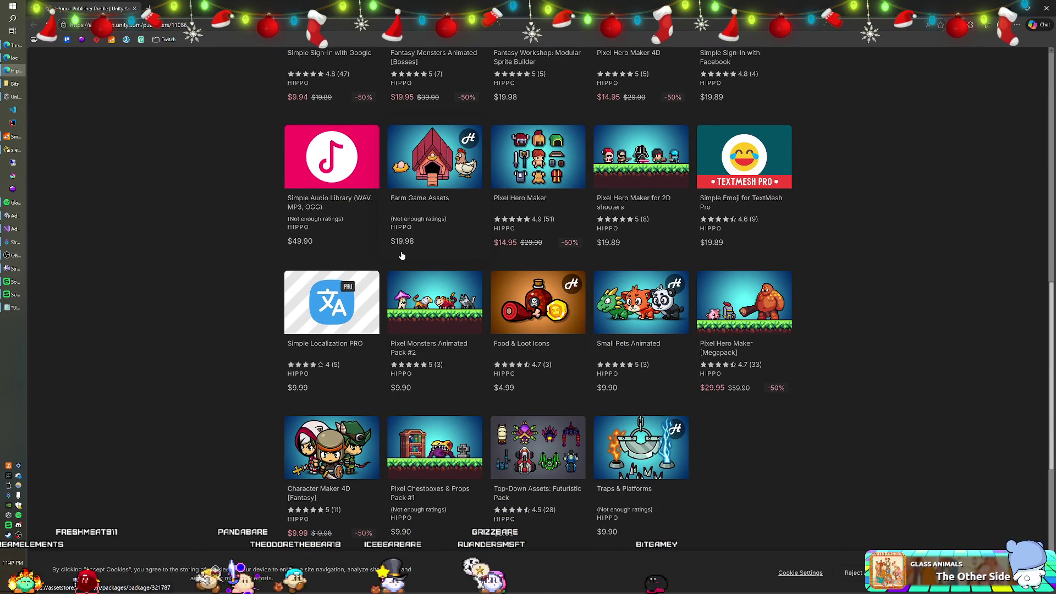
pyautogui.scroll(-3, 401, 256)
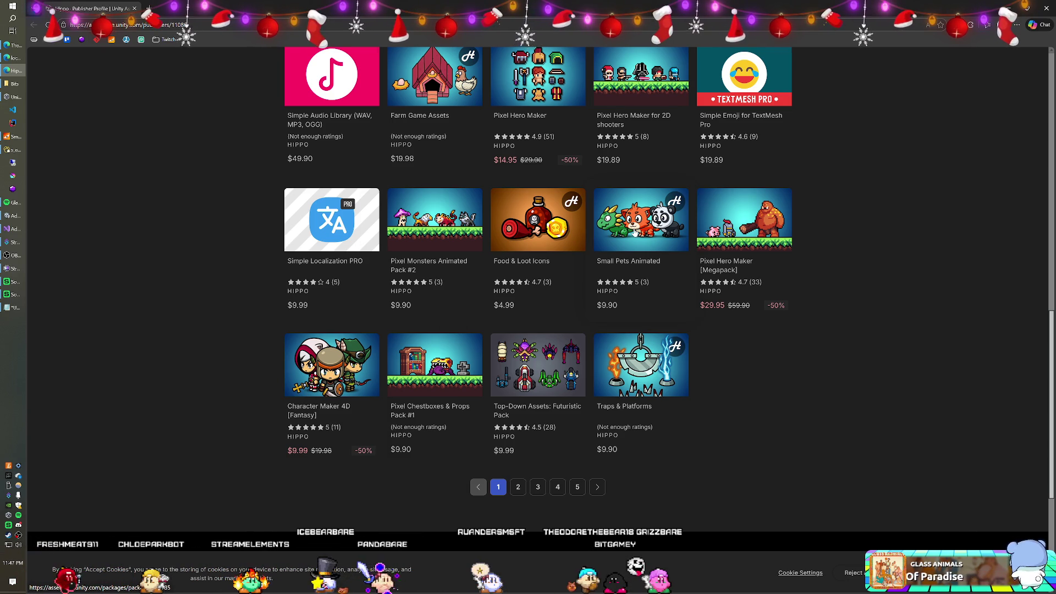
pyautogui.scroll(3, 595, 255)
pyautogui.scroll(-3, 595, 255)
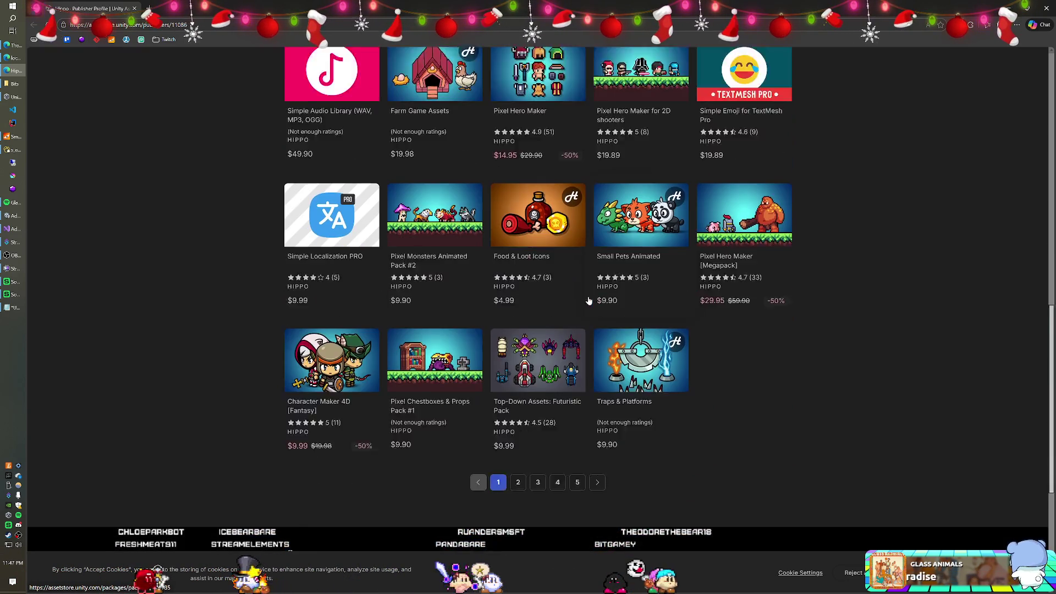
# Page through Hippo's listings via page 2 to page 3, results 49–72 of 97.
pyautogui.click(517, 487)
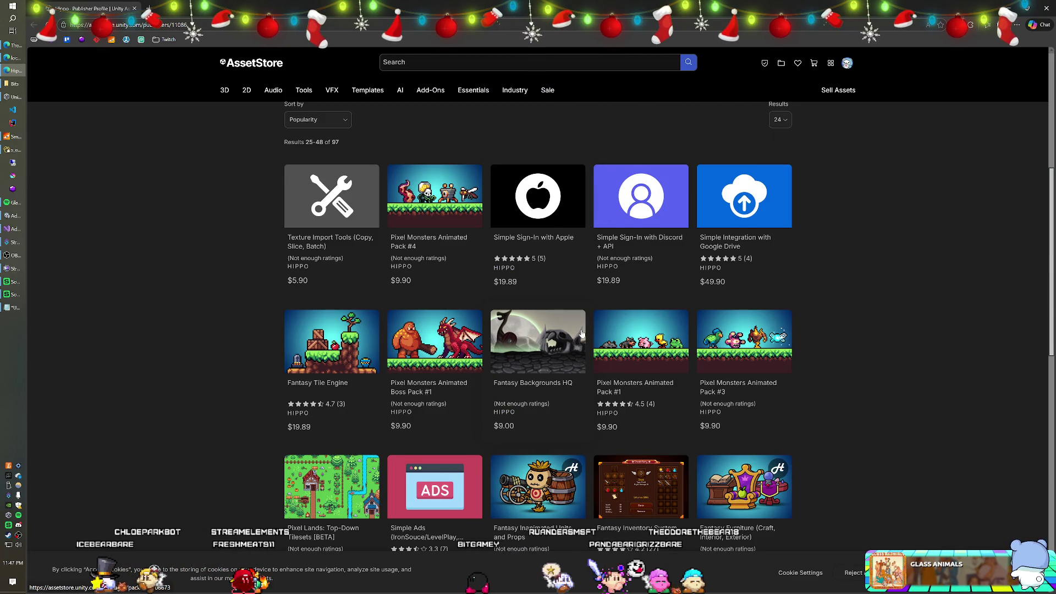
pyautogui.scroll(-3, 582, 334)
pyautogui.scroll(-1, 561, 338)
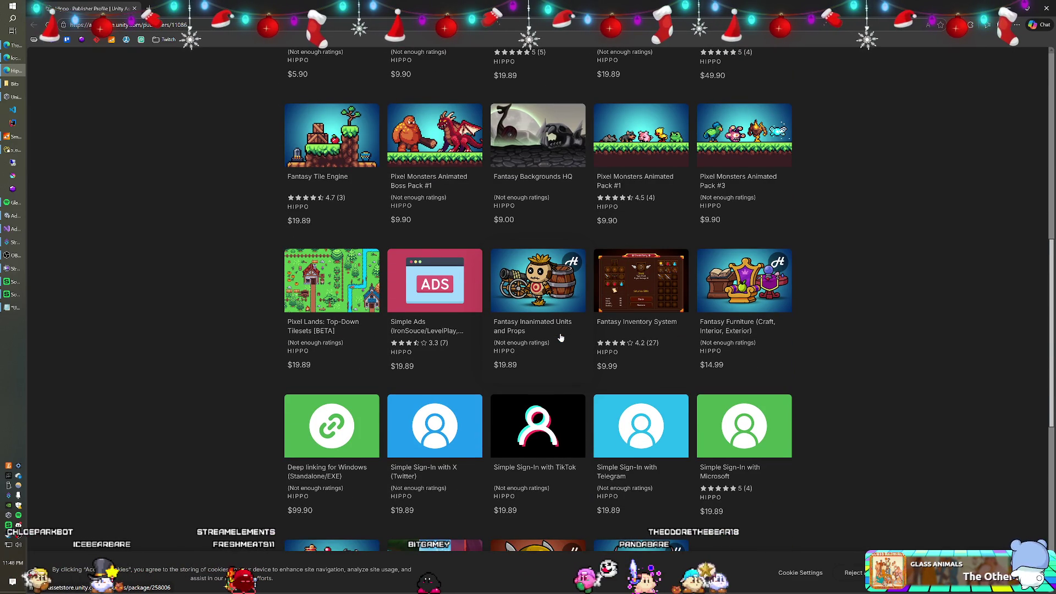
pyautogui.scroll(-3, 560, 337)
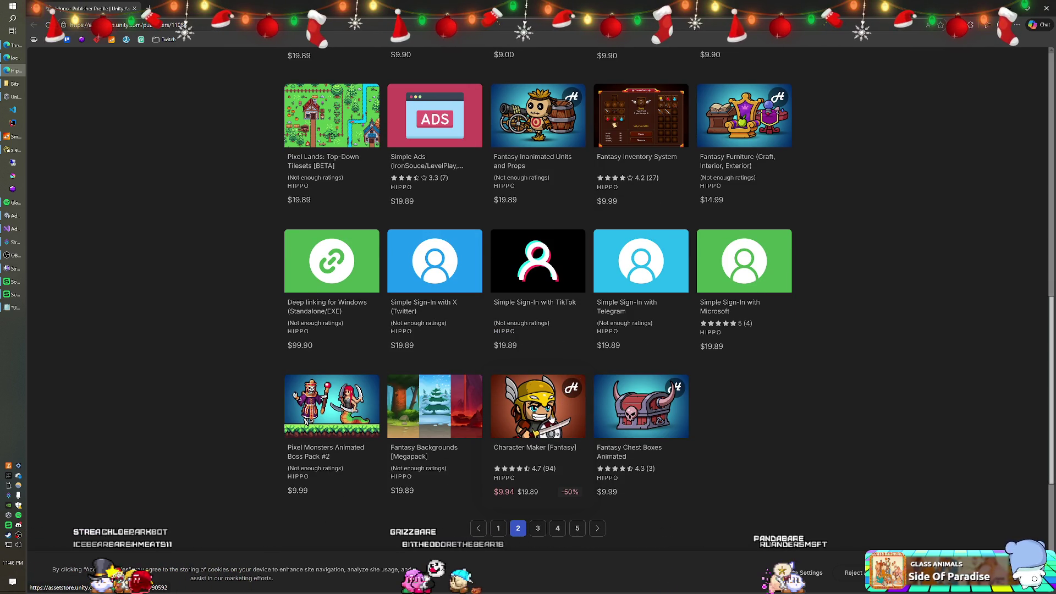
pyautogui.click(538, 529)
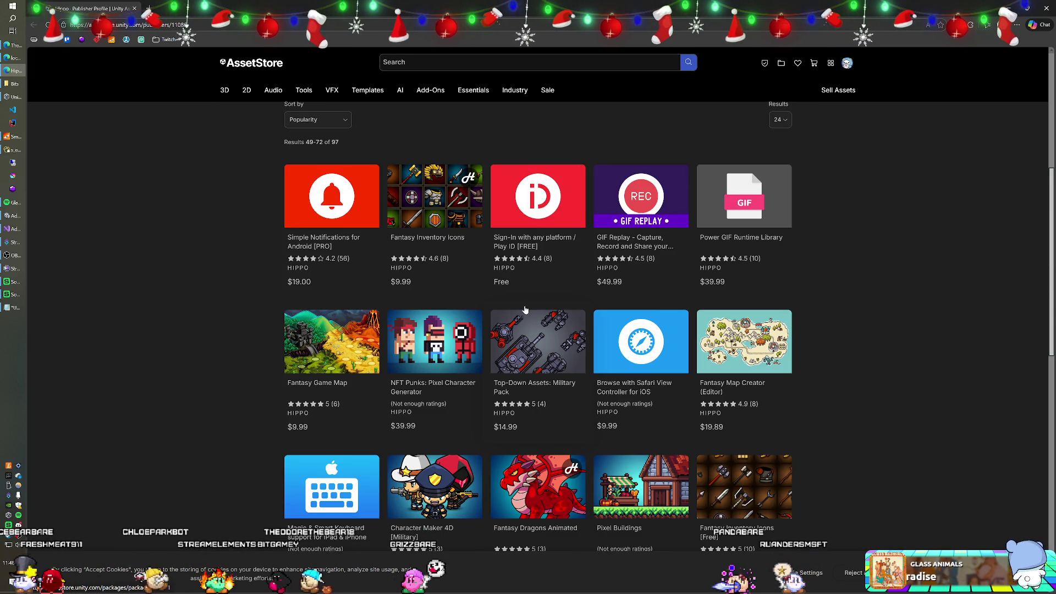
pyautogui.scroll(-1, 525, 309)
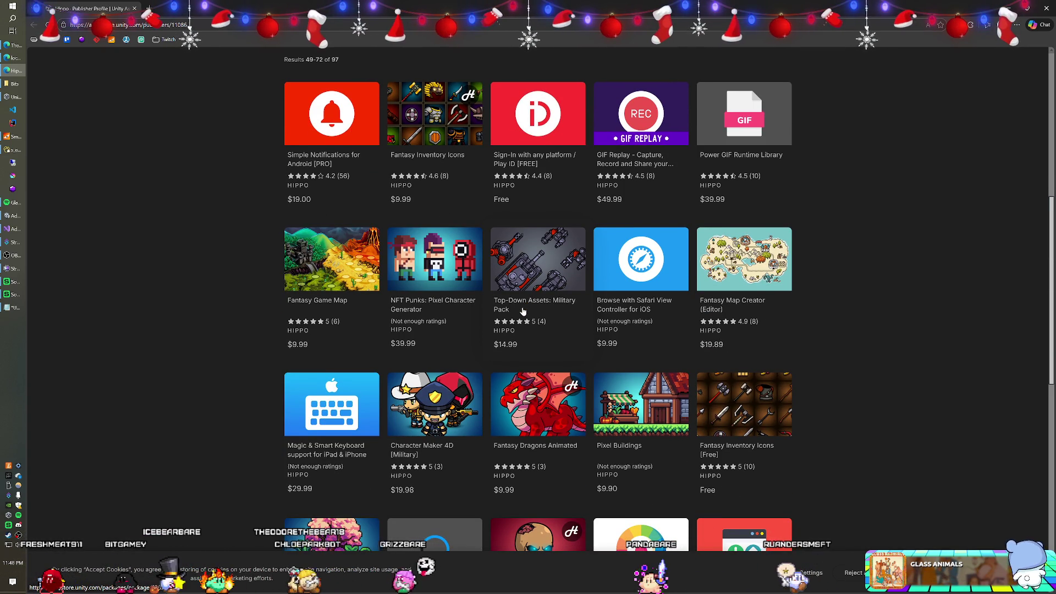
pyautogui.scroll(-2, 524, 311)
pyautogui.scroll(-2, 520, 313)
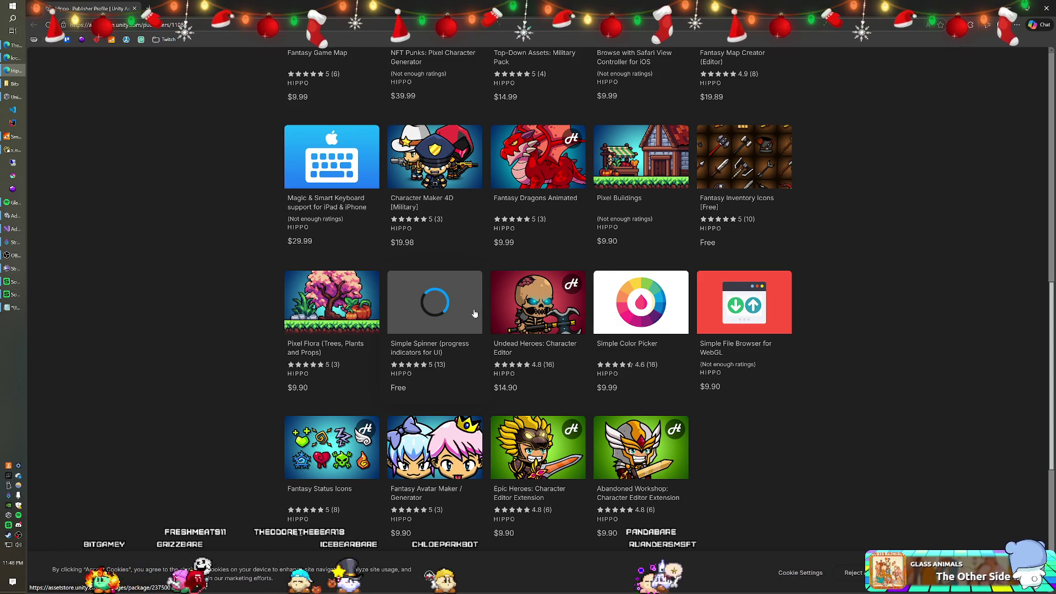
# Open the Undead Heroes: Character Editor listing in a new tab and view it.
pyautogui.rightClick(511, 349)
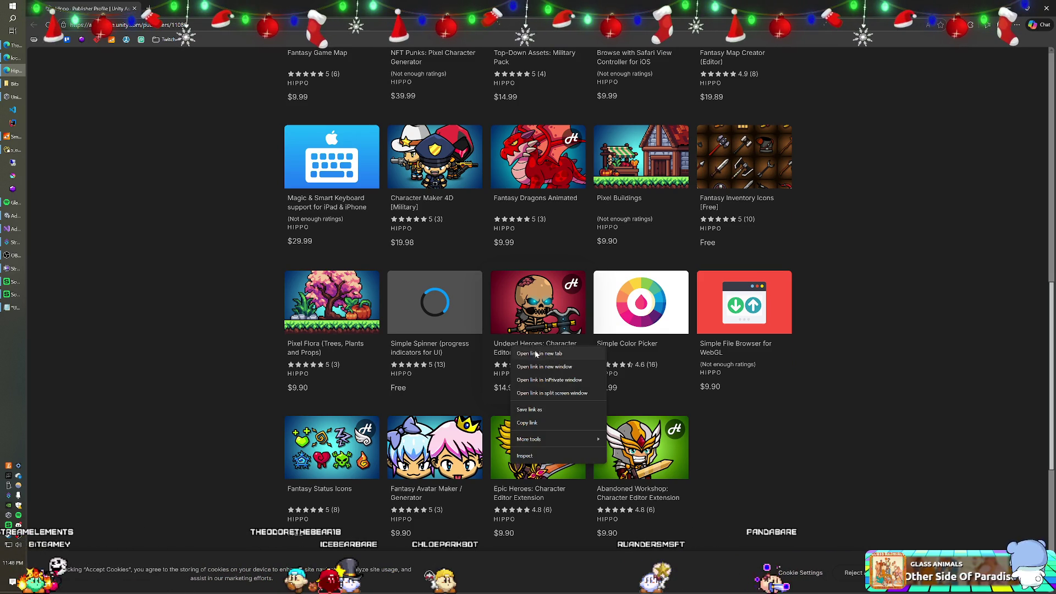
pyautogui.click(536, 353)
pyautogui.click(191, 10)
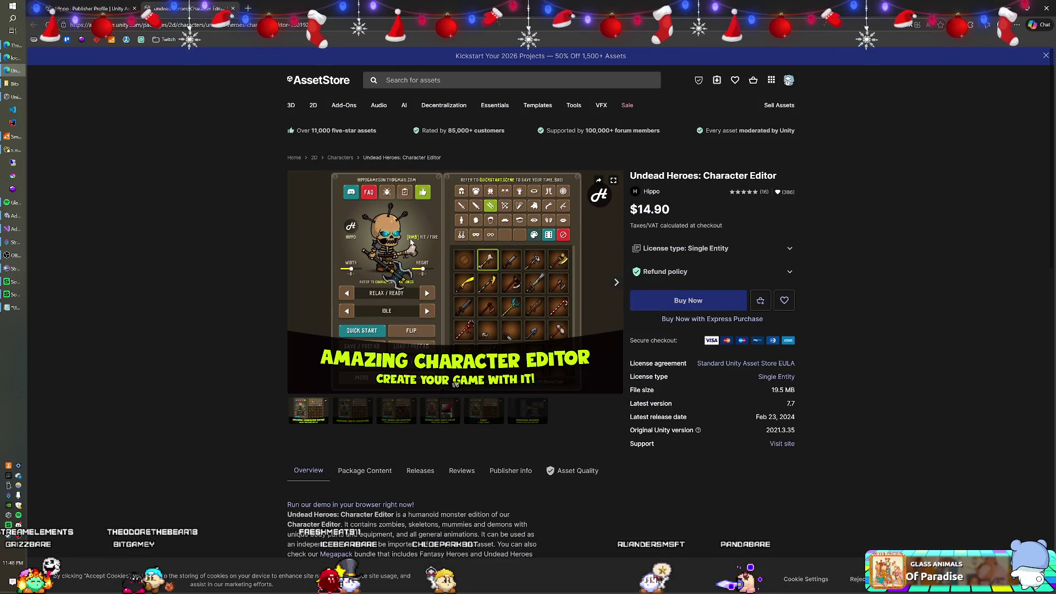
# Cycle through the Undead Heroes gallery images, ending on Pick armor and weapons.
pyautogui.click(352, 411)
pyautogui.click(390, 411)
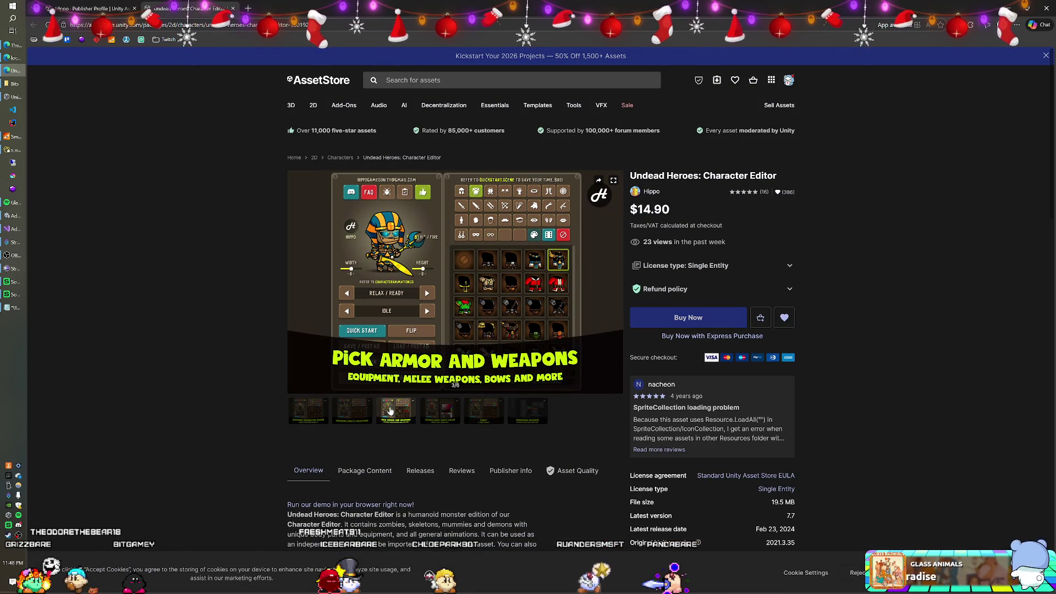
pyautogui.click(432, 408)
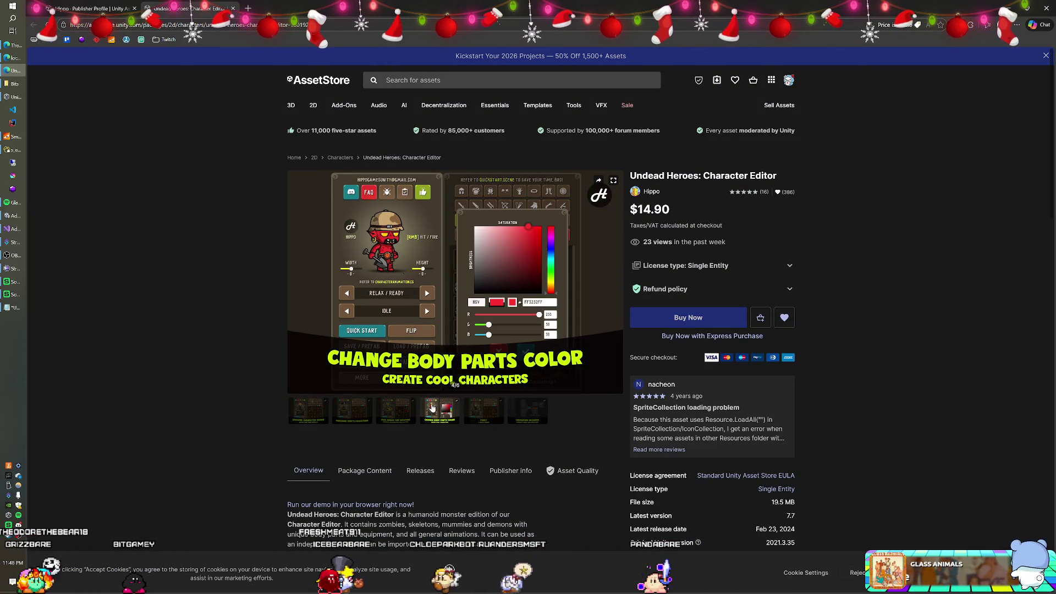
pyautogui.click(482, 410)
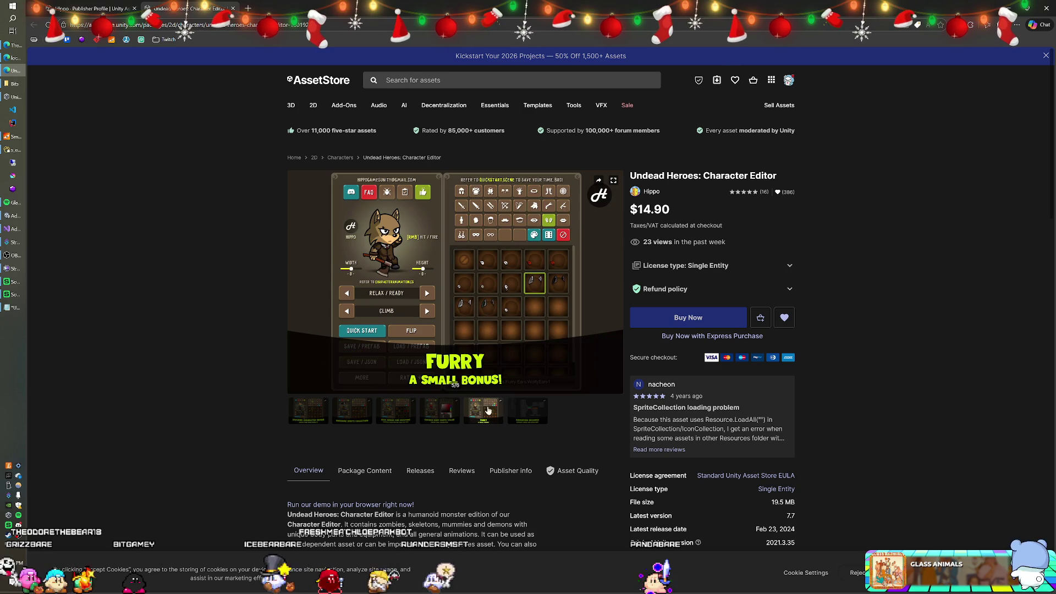
pyautogui.click(533, 412)
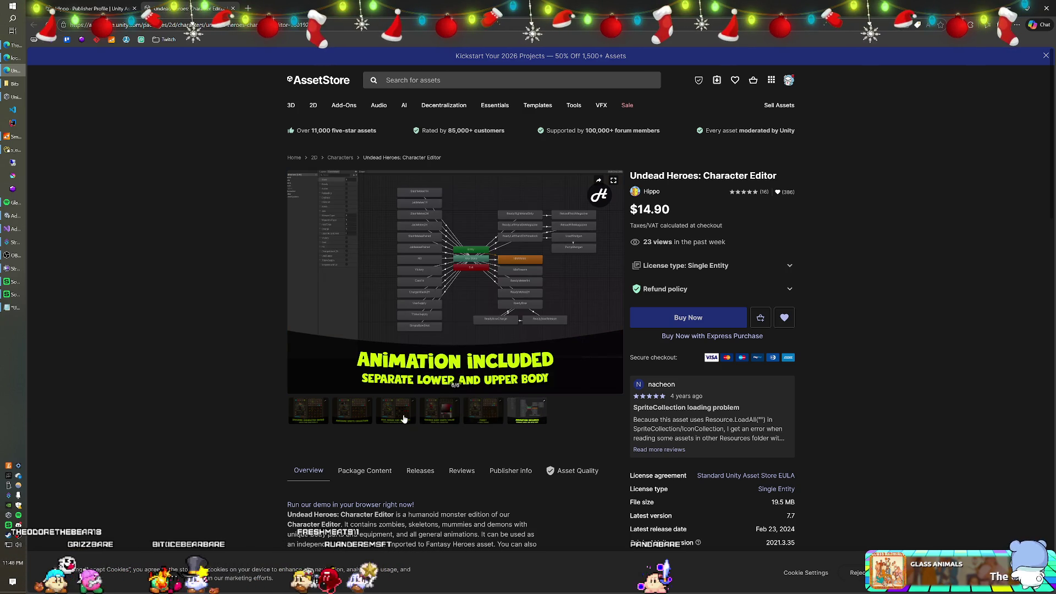
pyautogui.click(404, 419)
pyautogui.click(347, 410)
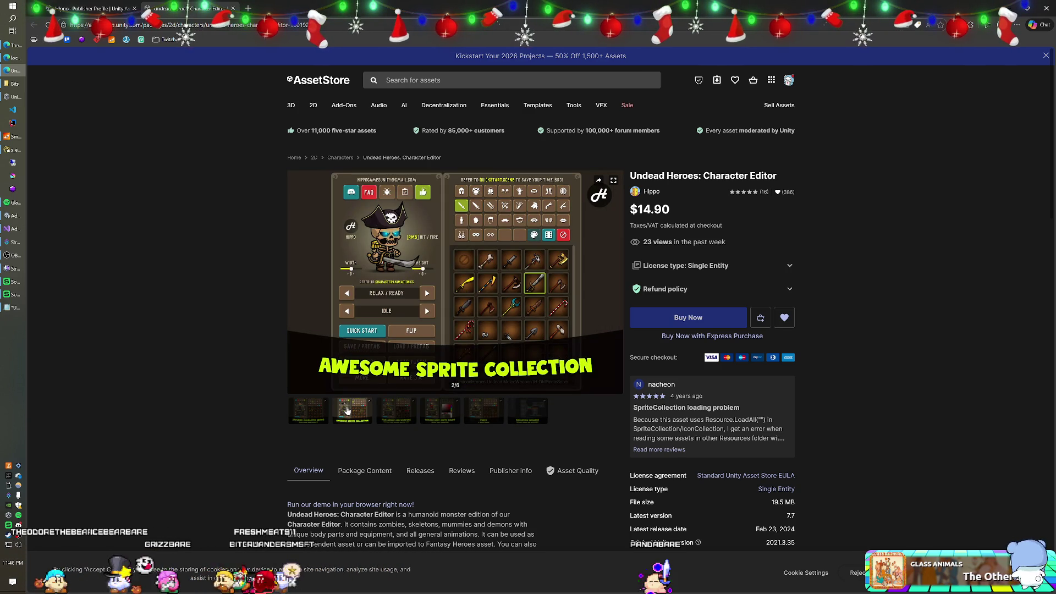
pyautogui.click(399, 411)
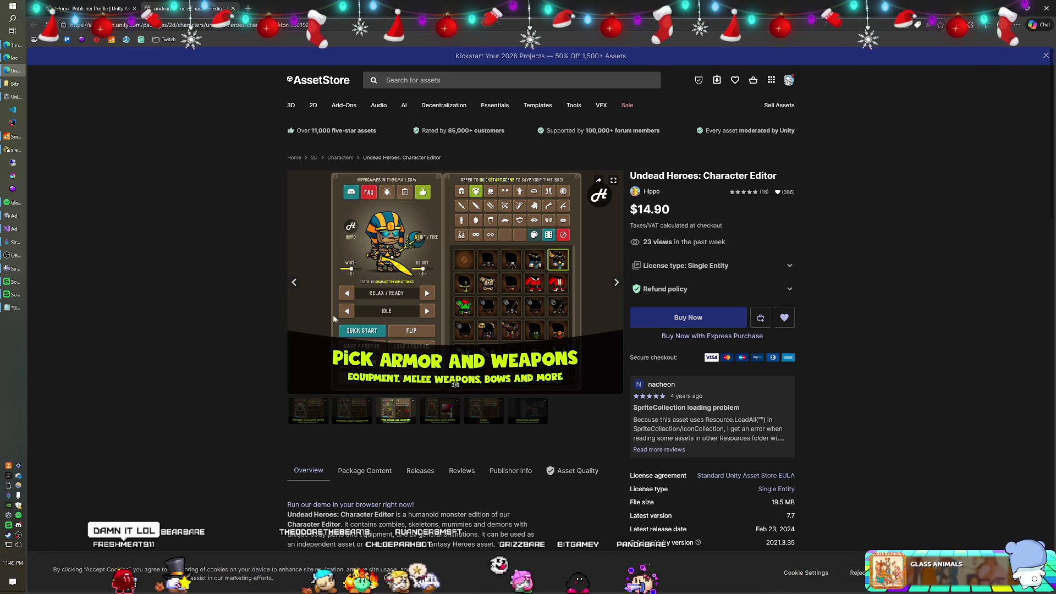
# Return to Hippo's publisher profile and browse results pages 4 and 5.
pyautogui.click(83, 10)
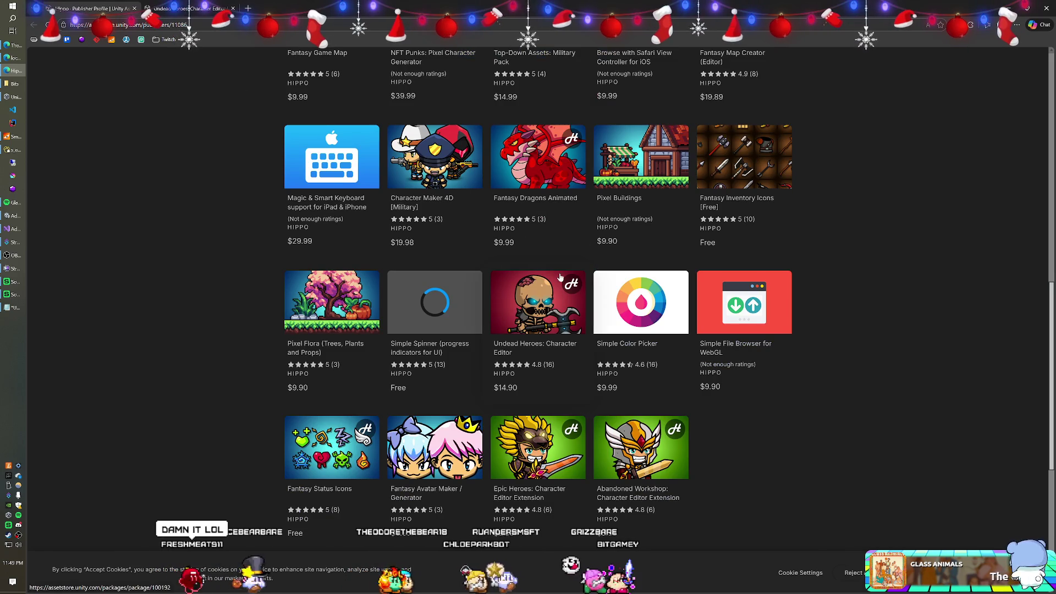
pyautogui.scroll(-3, 539, 304)
pyautogui.click(557, 447)
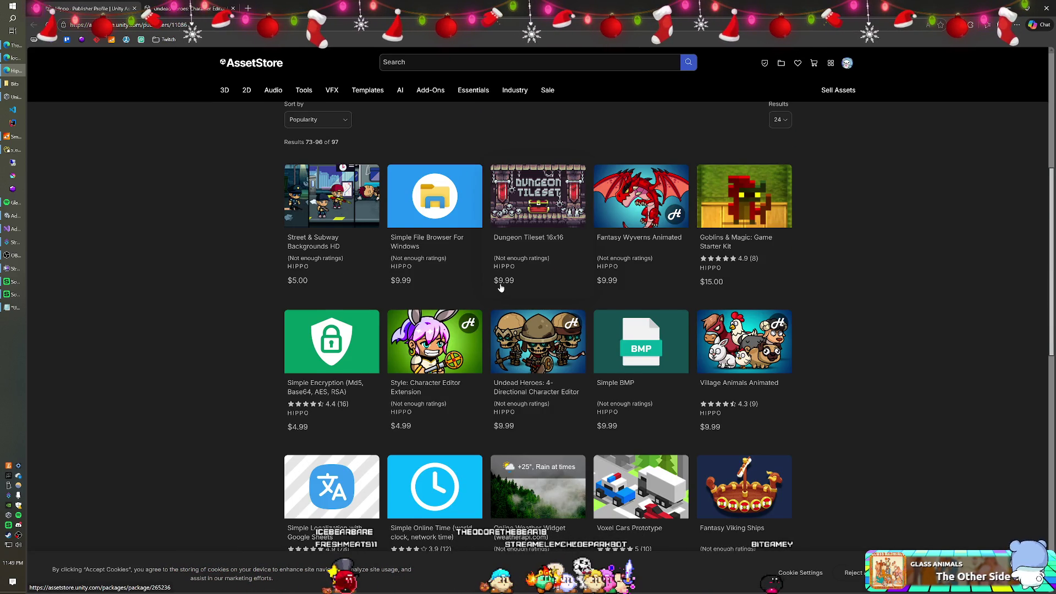
pyautogui.scroll(-2, 500, 287)
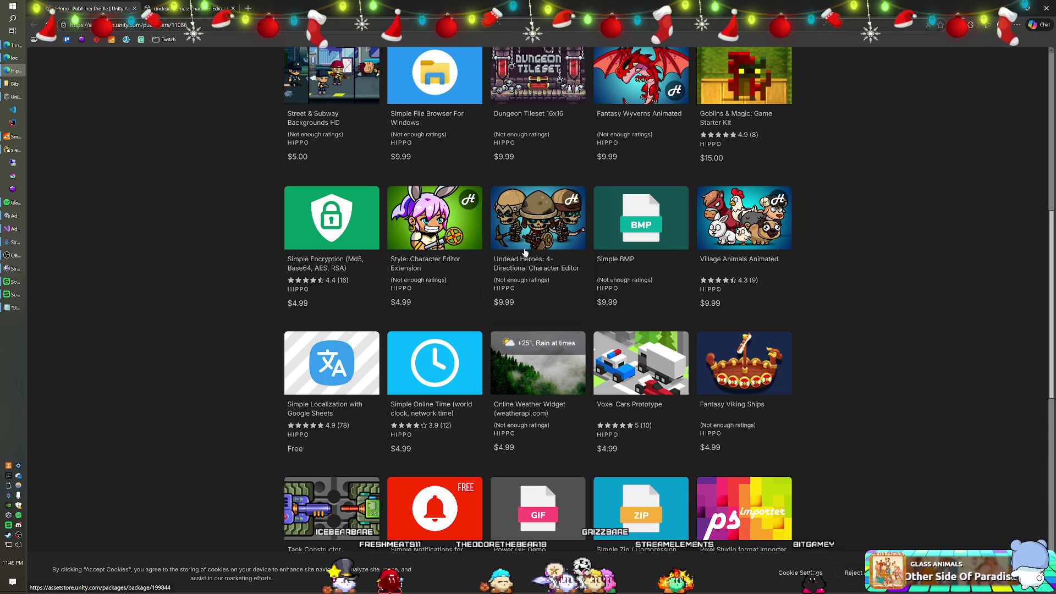
pyautogui.scroll(-5, 520, 226)
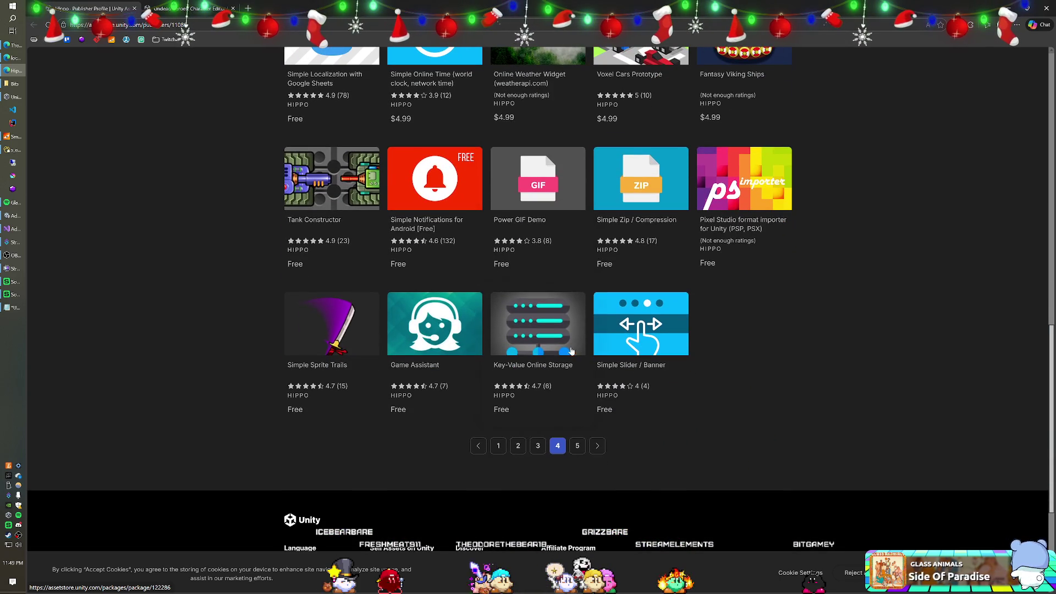
pyautogui.click(590, 450)
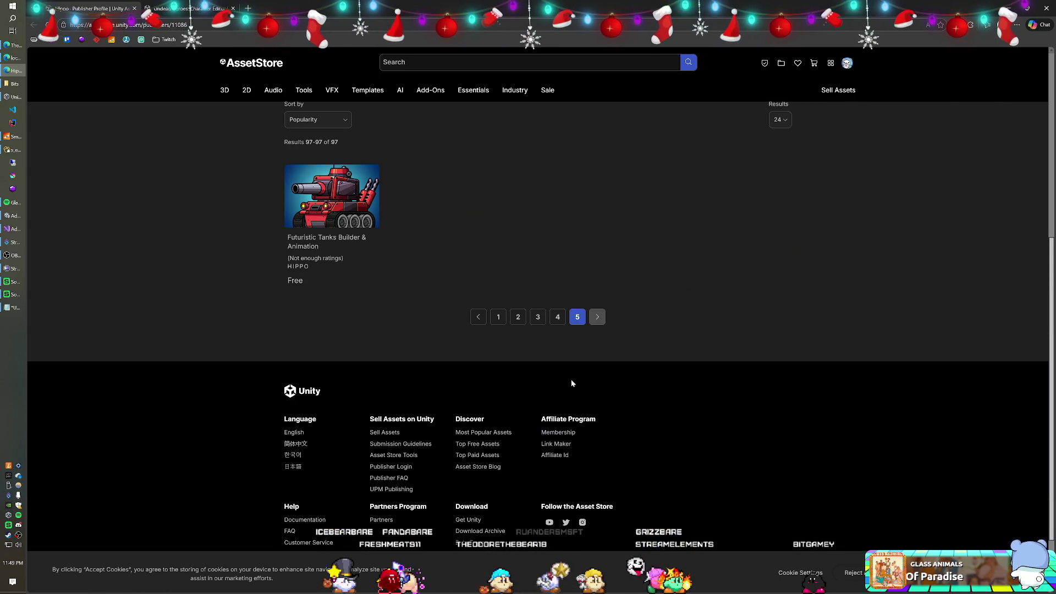
# Go back to results page 1, scroll through it, then browse page 2.
pyautogui.click(504, 322)
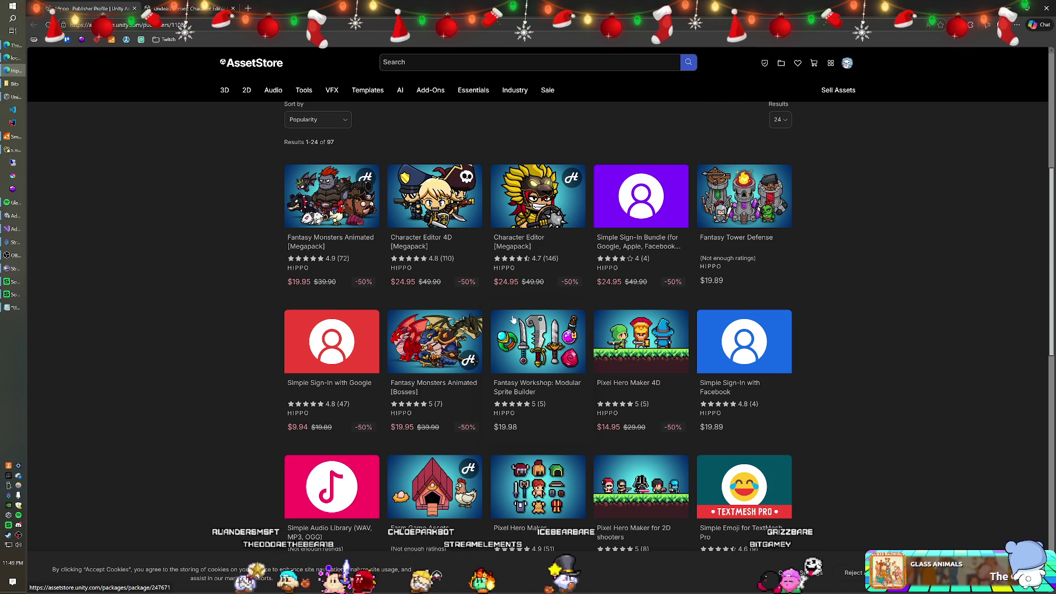
pyautogui.scroll(-2, 512, 319)
pyautogui.scroll(-2, 511, 319)
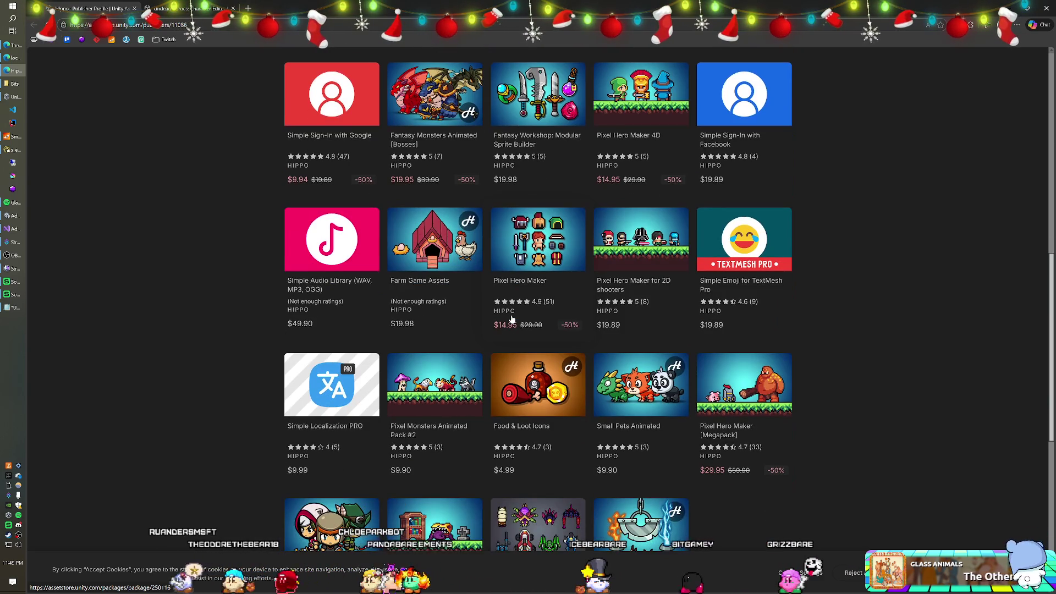
pyautogui.scroll(-2, 512, 319)
pyautogui.scroll(-1, 512, 319)
pyautogui.click(517, 446)
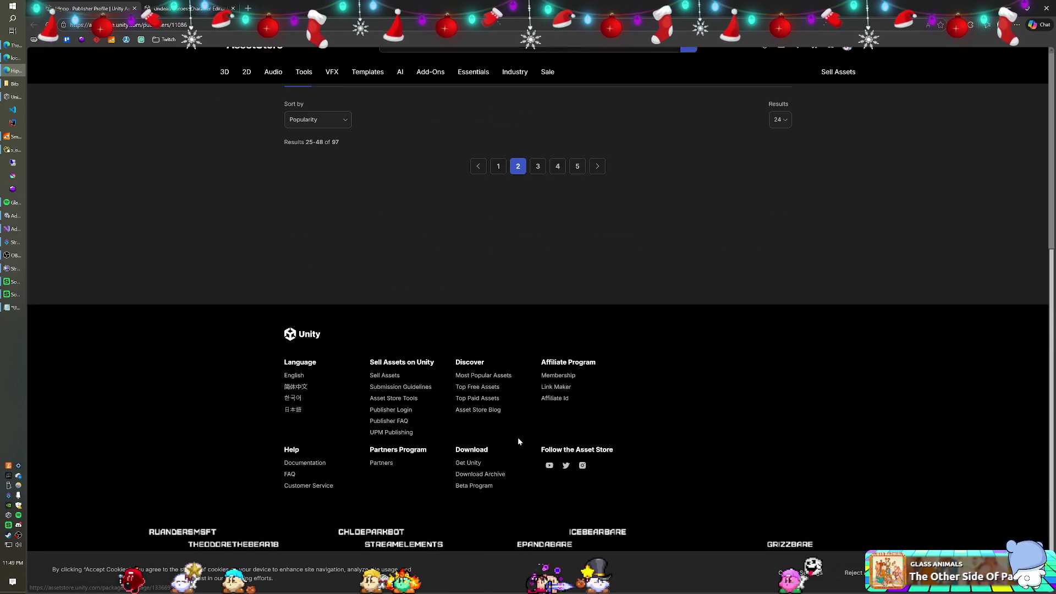
pyautogui.scroll(-7, 463, 357)
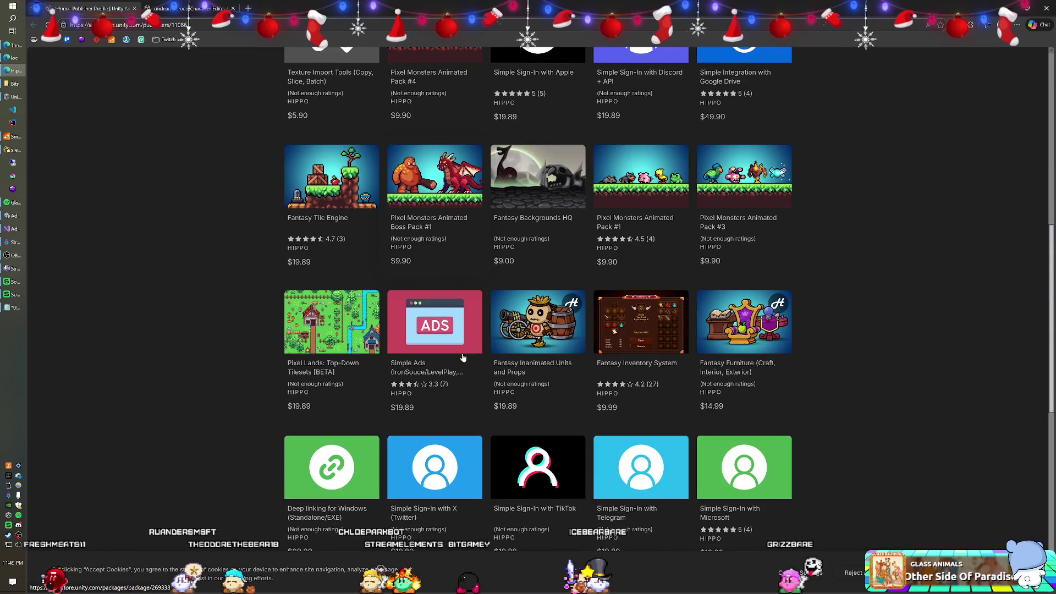
pyautogui.scroll(8, 441, 314)
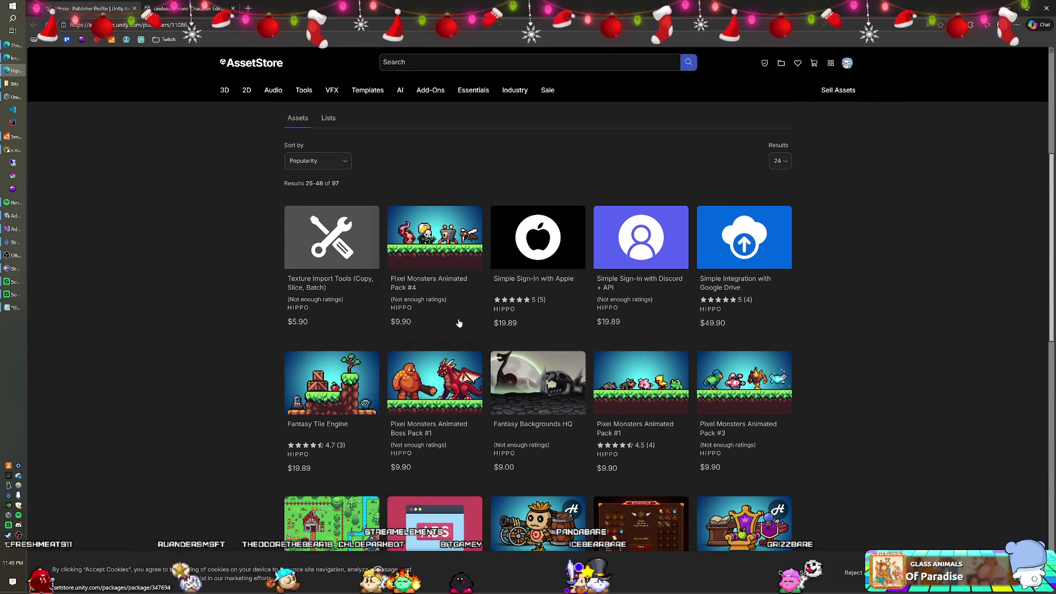
pyautogui.scroll(-6, 460, 323)
pyautogui.scroll(-2, 458, 323)
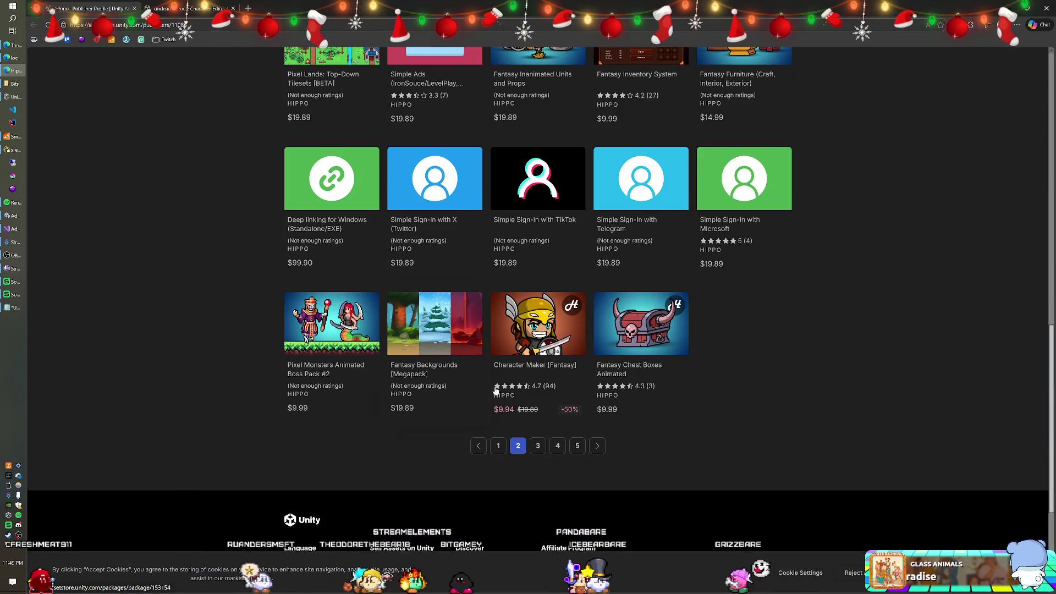
# Browse pages 3 and 4, reaching the last page with Futuristic Tanks Builder & Animation.
pyautogui.click(539, 445)
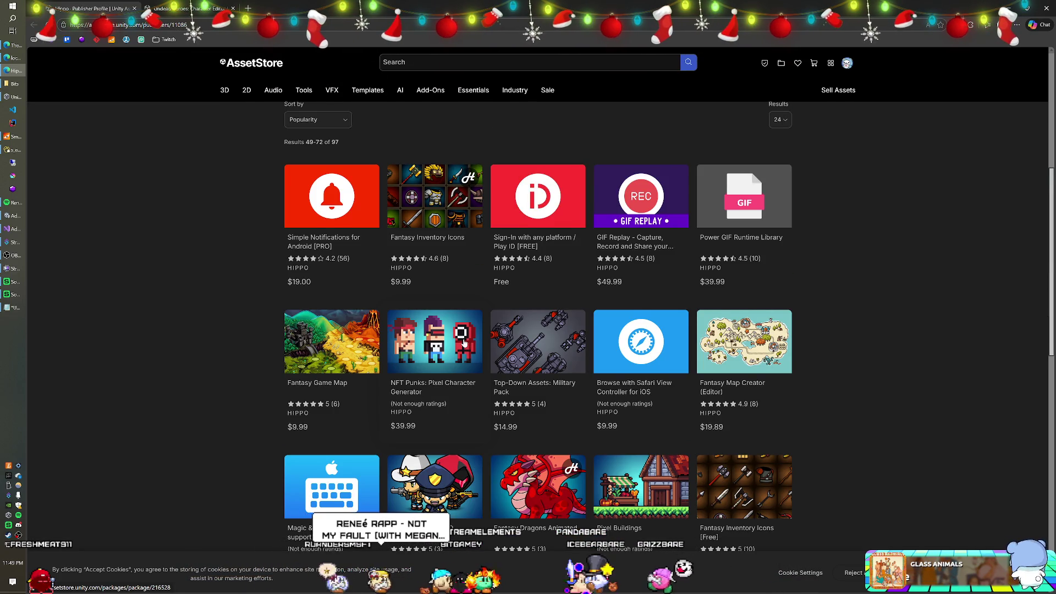
pyautogui.scroll(-5, 464, 343)
pyautogui.scroll(-2, 464, 343)
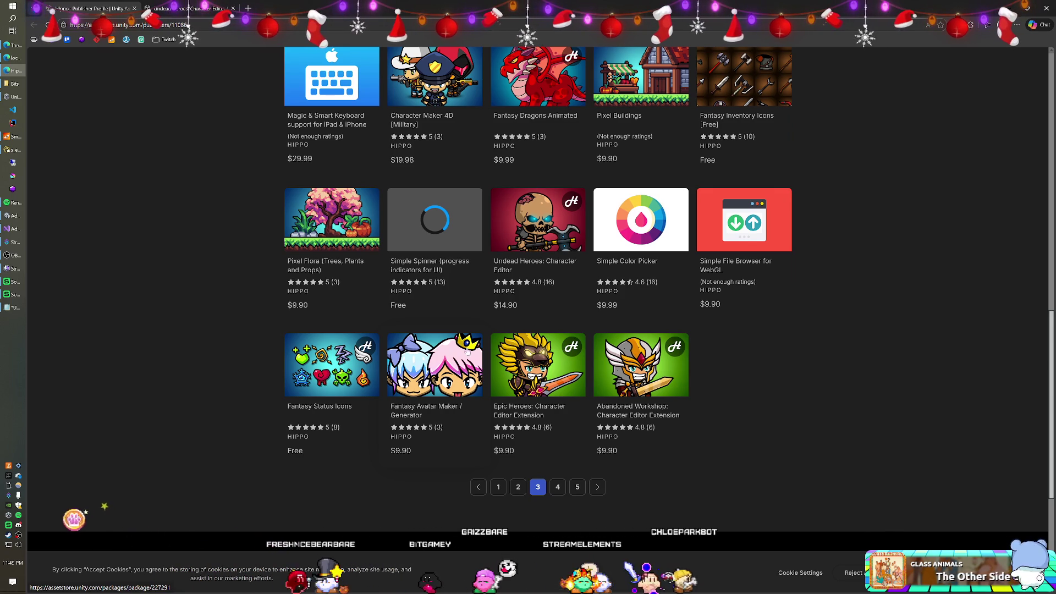
pyautogui.click(557, 486)
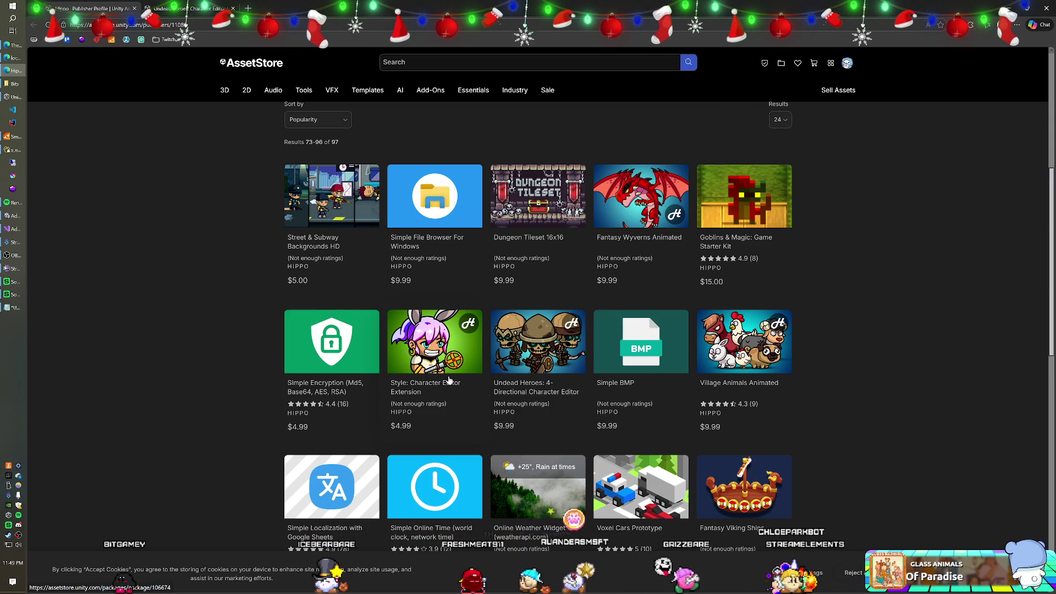
pyautogui.scroll(-3, 449, 380)
pyautogui.scroll(-5, 449, 379)
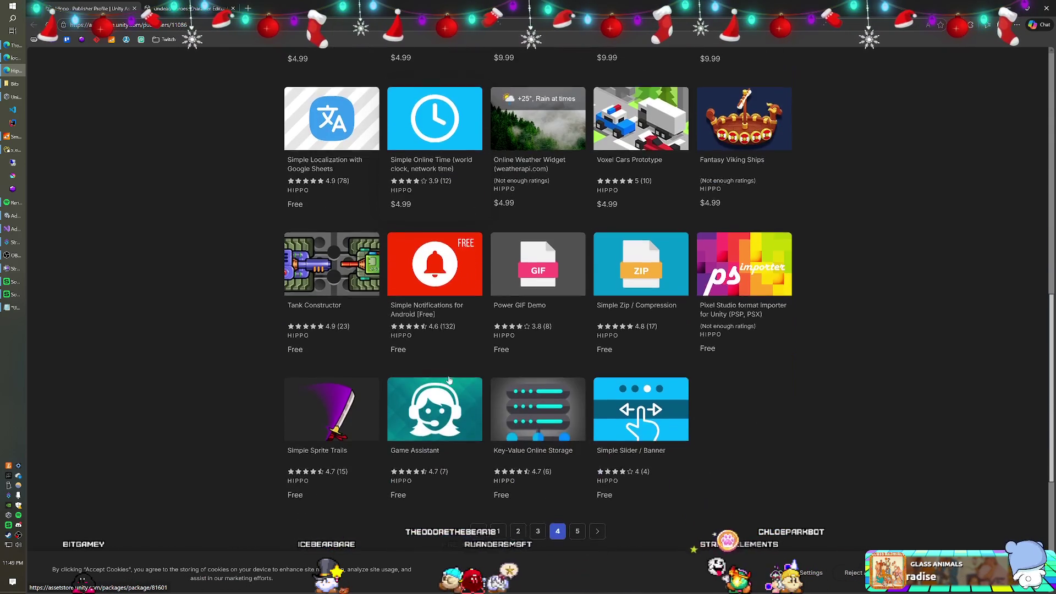
pyautogui.click(577, 517)
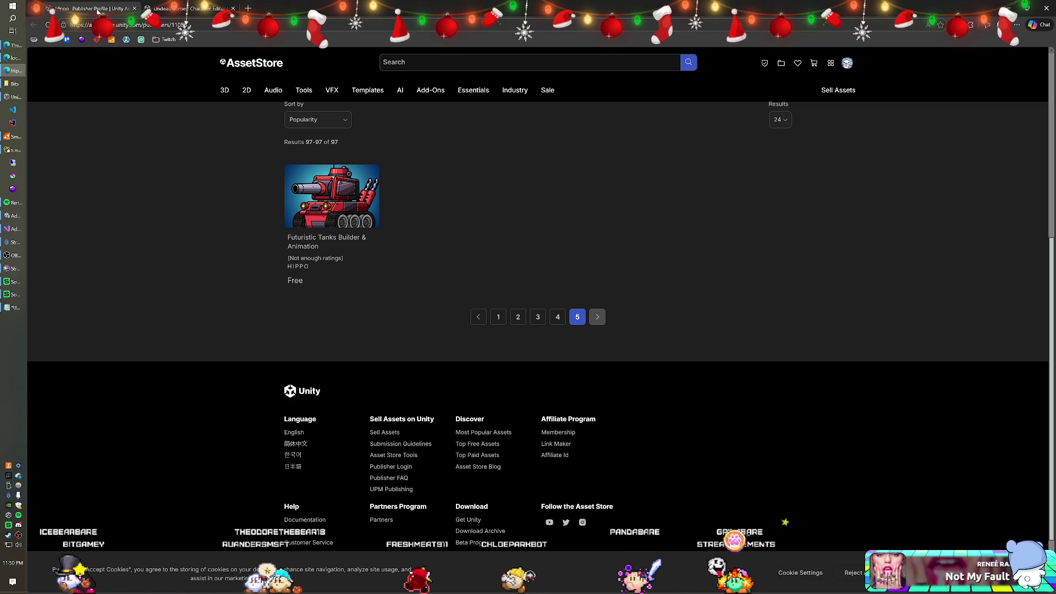
pyautogui.click(187, 8)
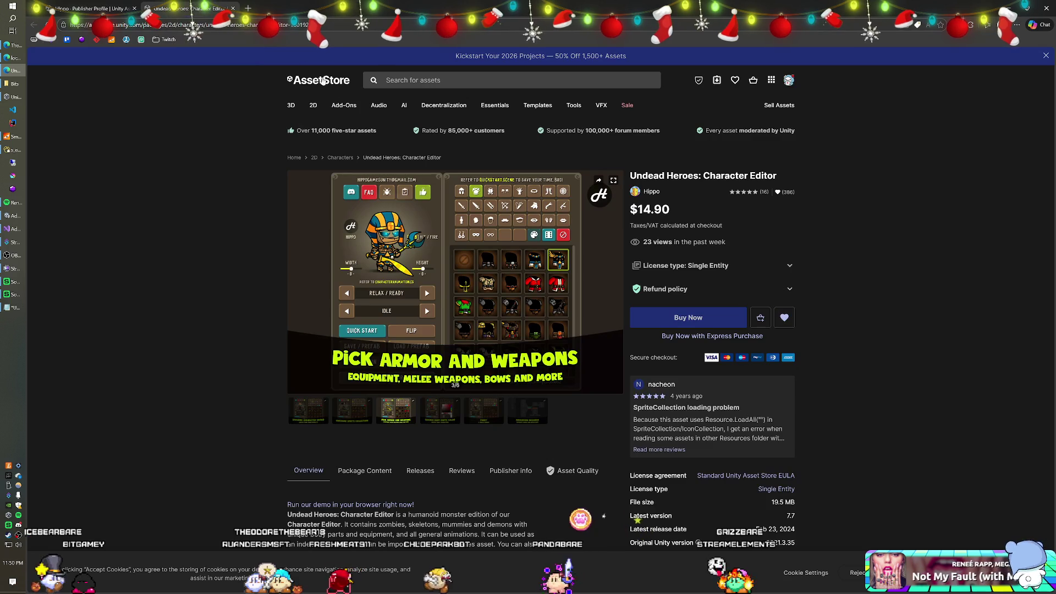
# Step the Undead Heroes gallery to Furry and back to slide 2/6, Awesome Sprite Collection.
pyautogui.click(346, 408)
pyautogui.click(308, 410)
pyautogui.click(352, 410)
pyautogui.click(393, 412)
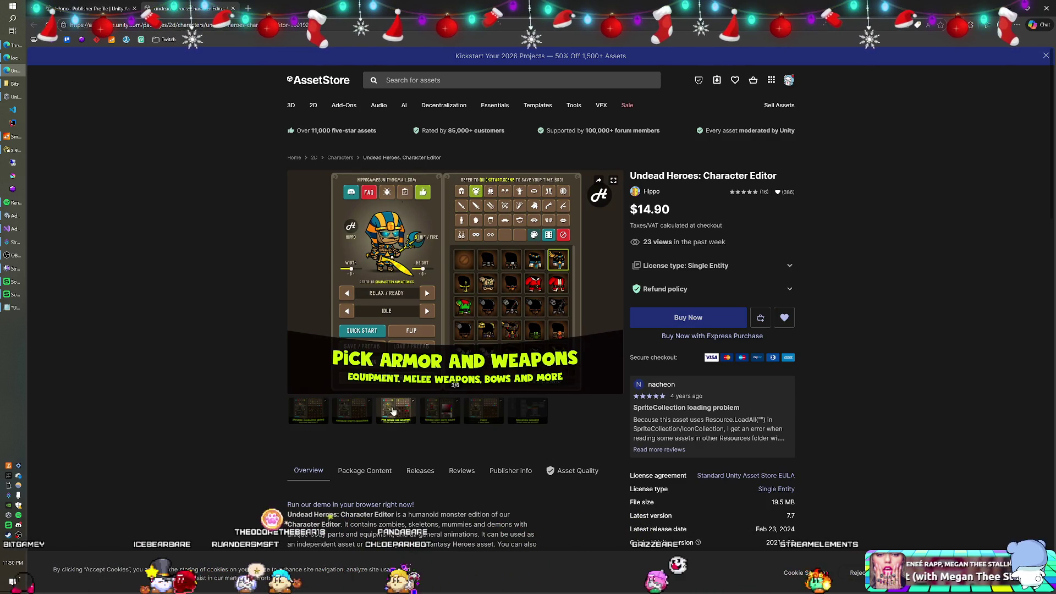
pyautogui.click(440, 411)
pyautogui.click(474, 412)
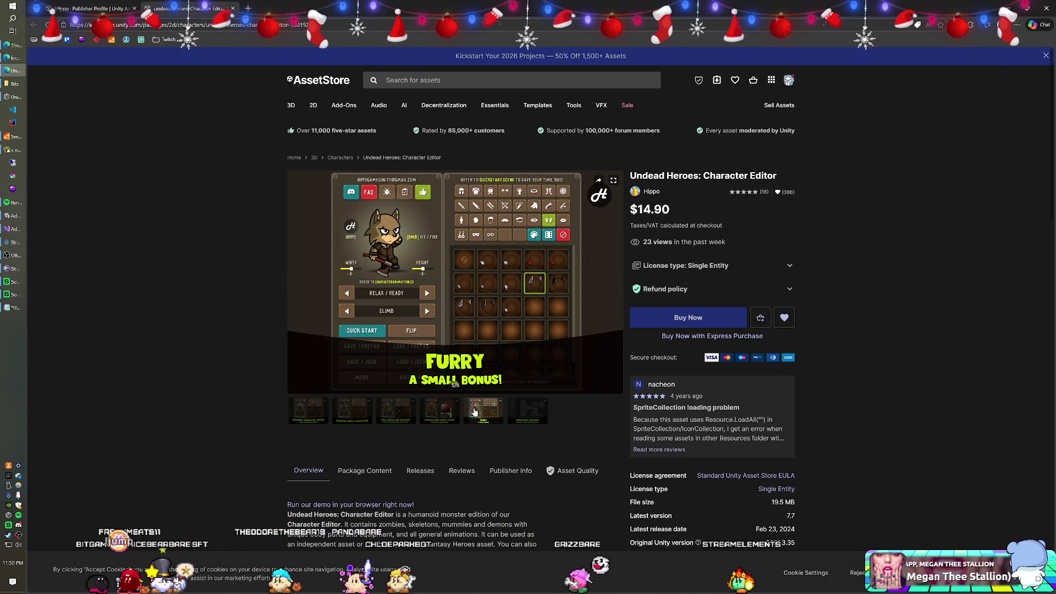
pyautogui.click(436, 413)
pyautogui.click(406, 415)
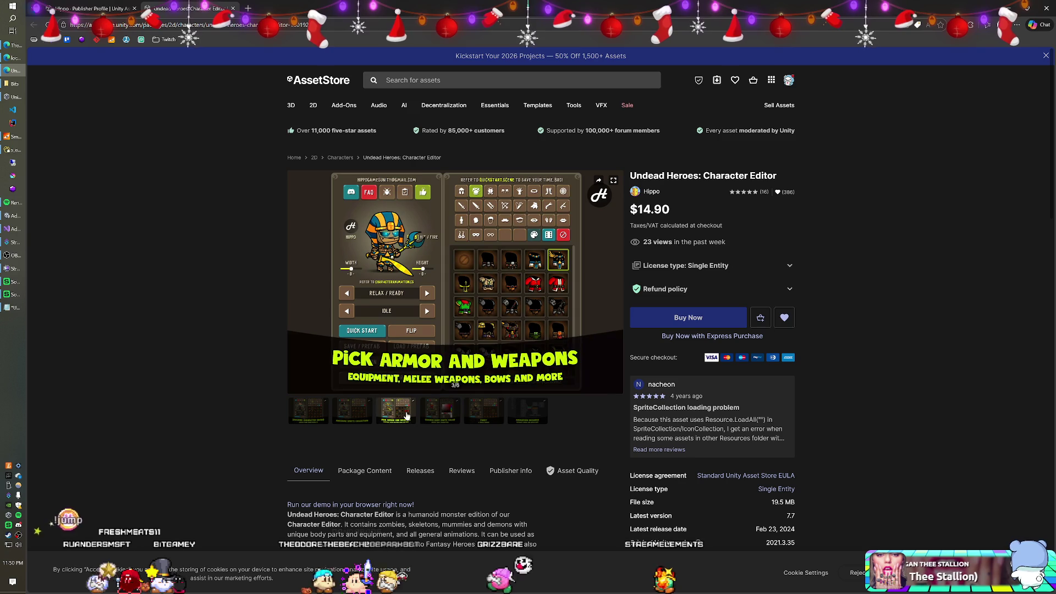
pyautogui.click(351, 413)
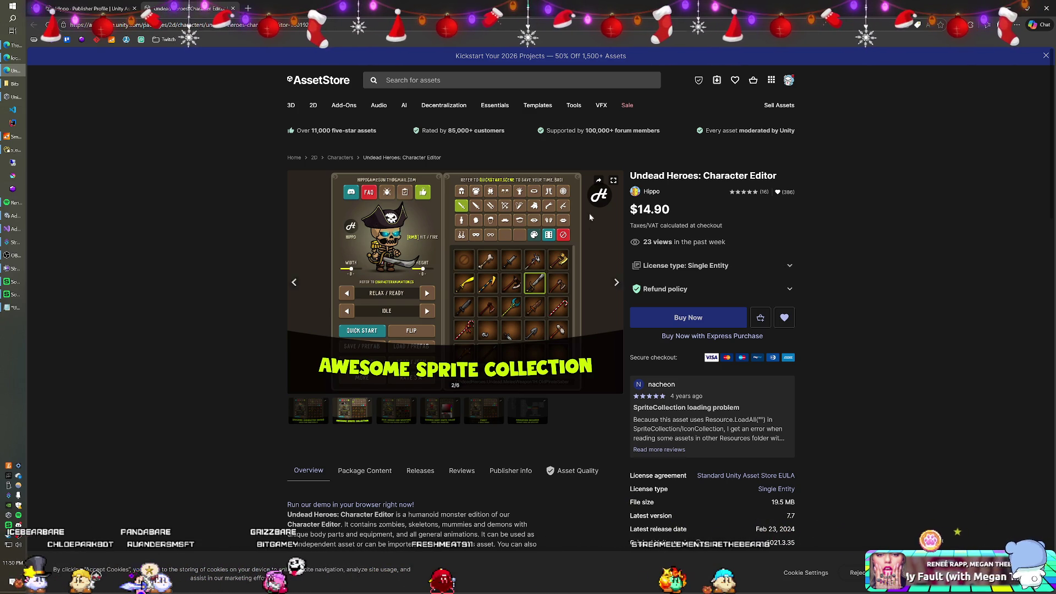
pyautogui.hotkey('alt', 'Tab')
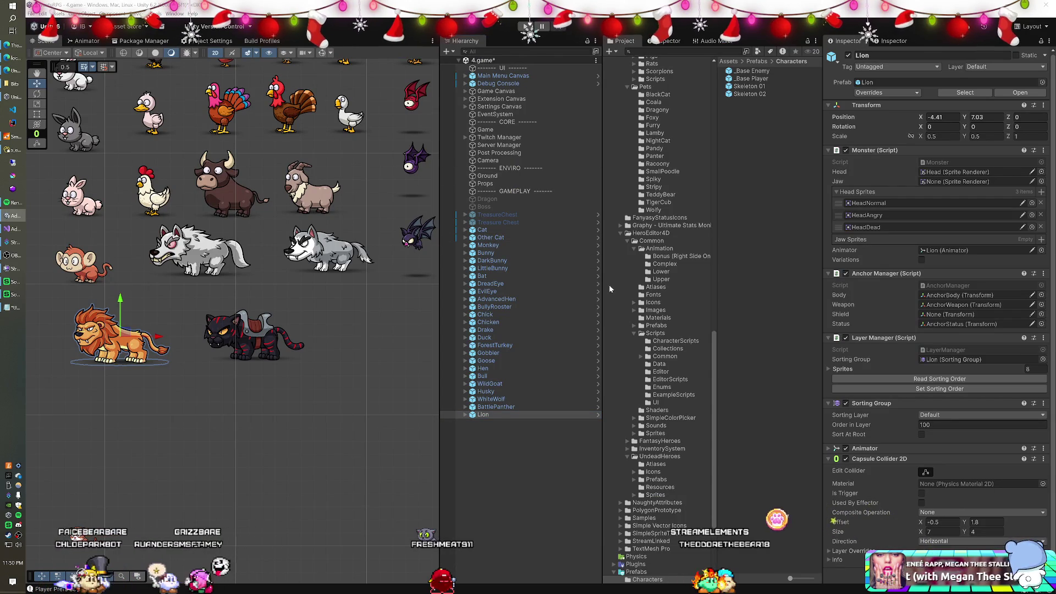
# Expand the Inanimate and Giants folders to reveal the Cannibal folder's contents.
pyautogui.scroll(-5, 668, 279)
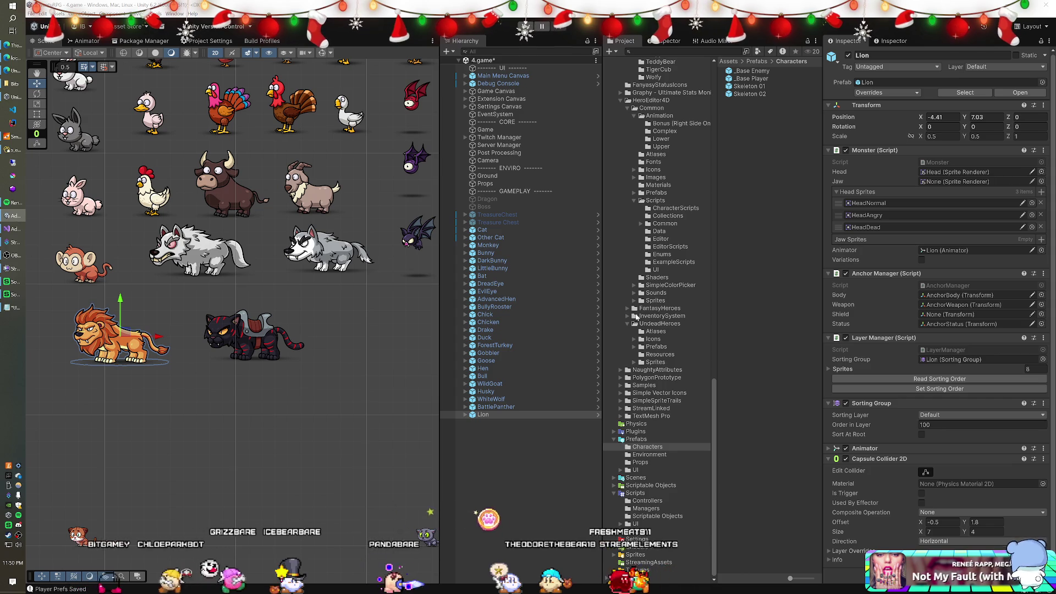
pyautogui.scroll(3, 657, 275)
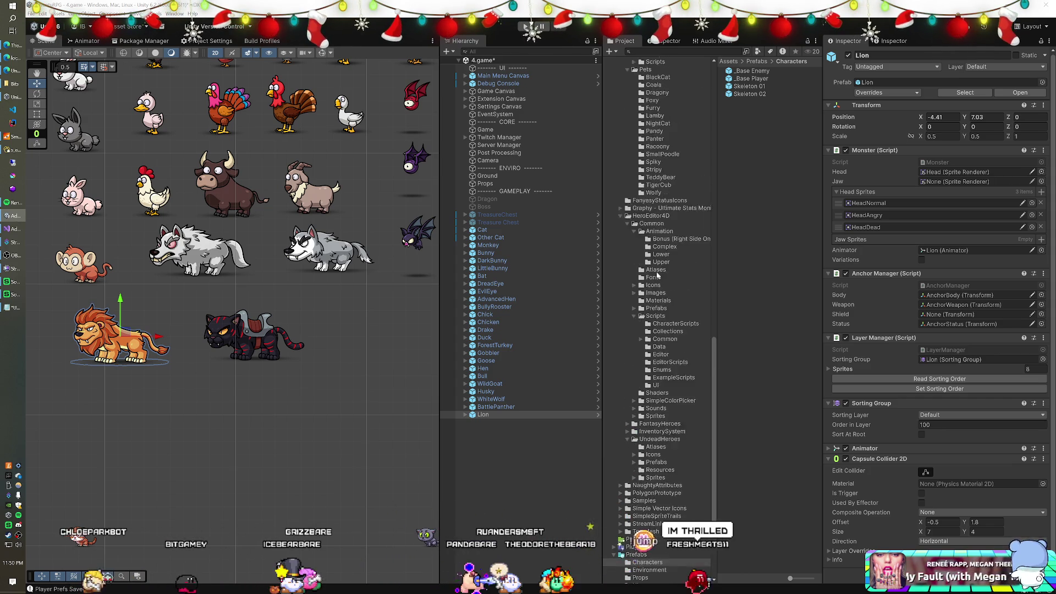
pyautogui.scroll(1, 658, 275)
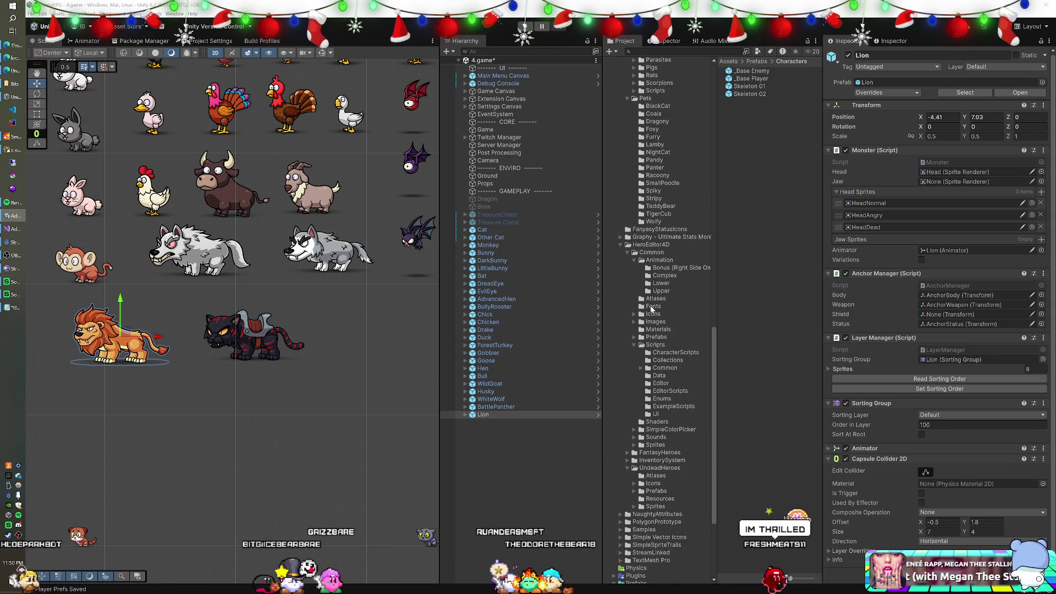
pyautogui.scroll(10, 652, 310)
pyautogui.scroll(11, 649, 296)
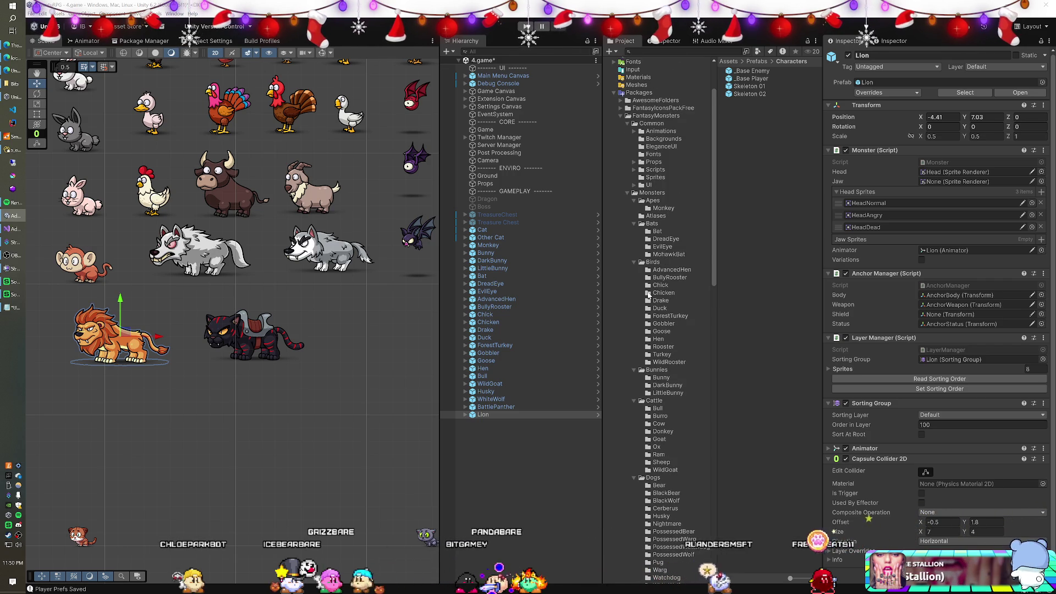
pyautogui.scroll(-3, 648, 295)
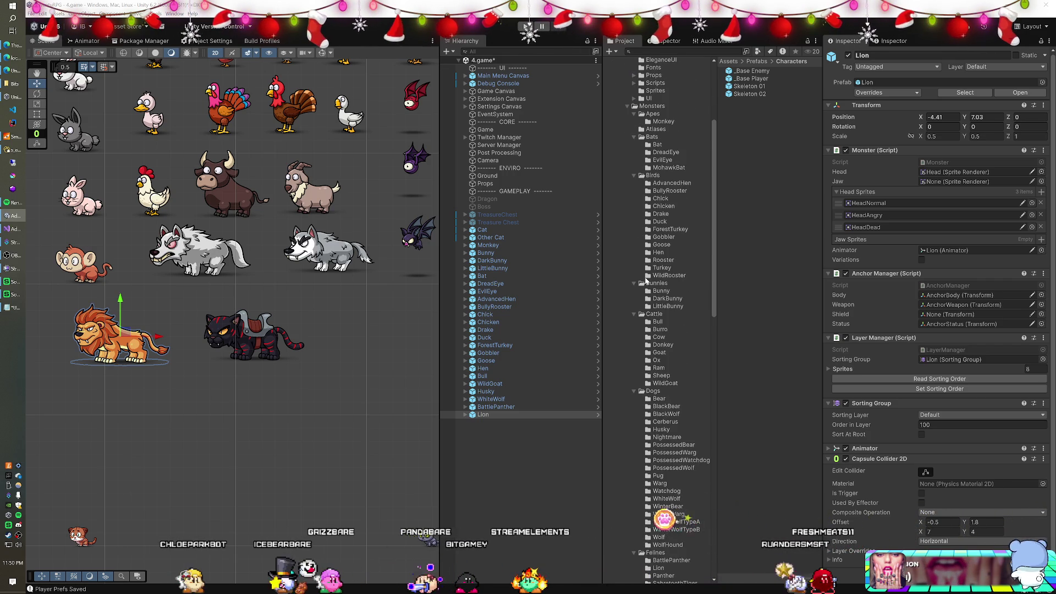
pyautogui.scroll(-8, 647, 280)
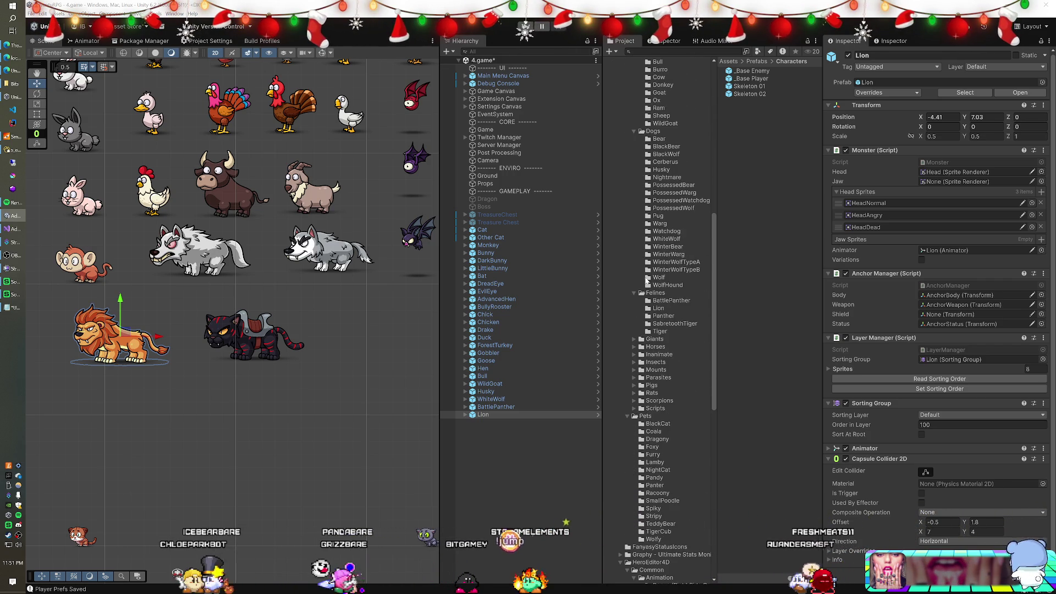
pyautogui.click(633, 355)
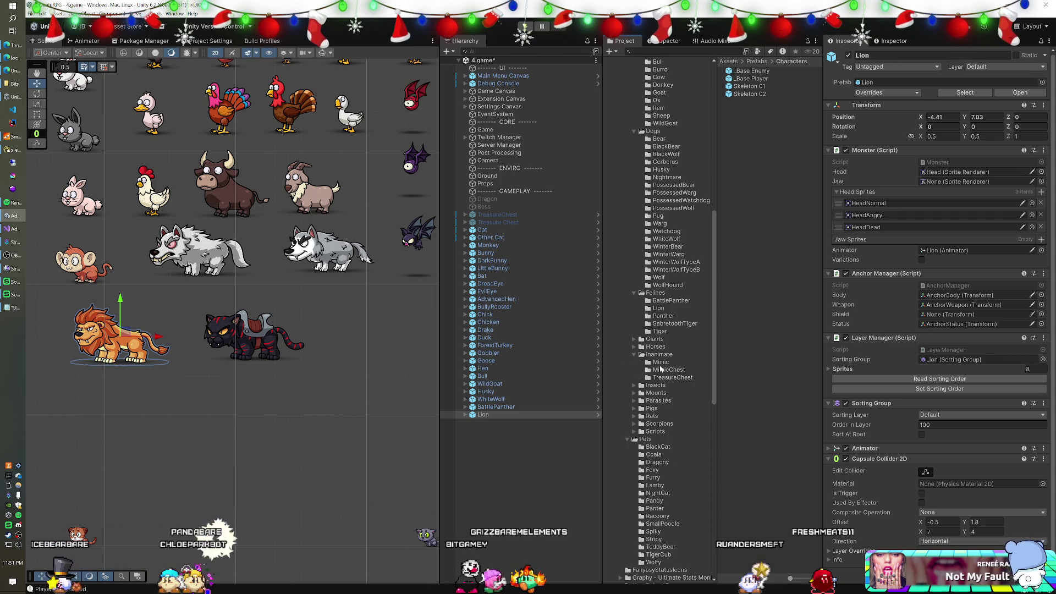
pyautogui.click(633, 339)
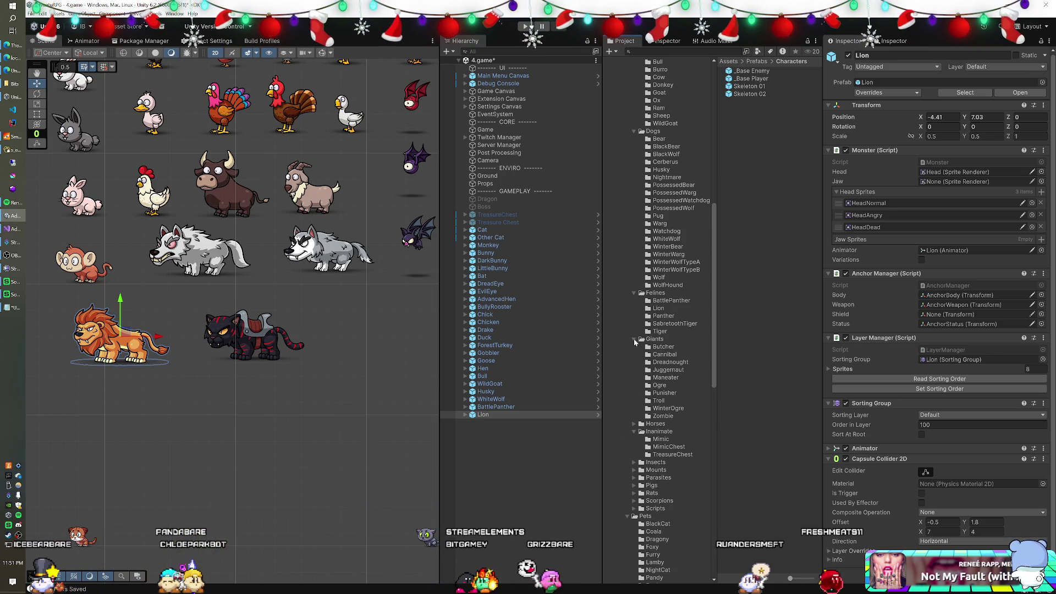
pyautogui.click(668, 355)
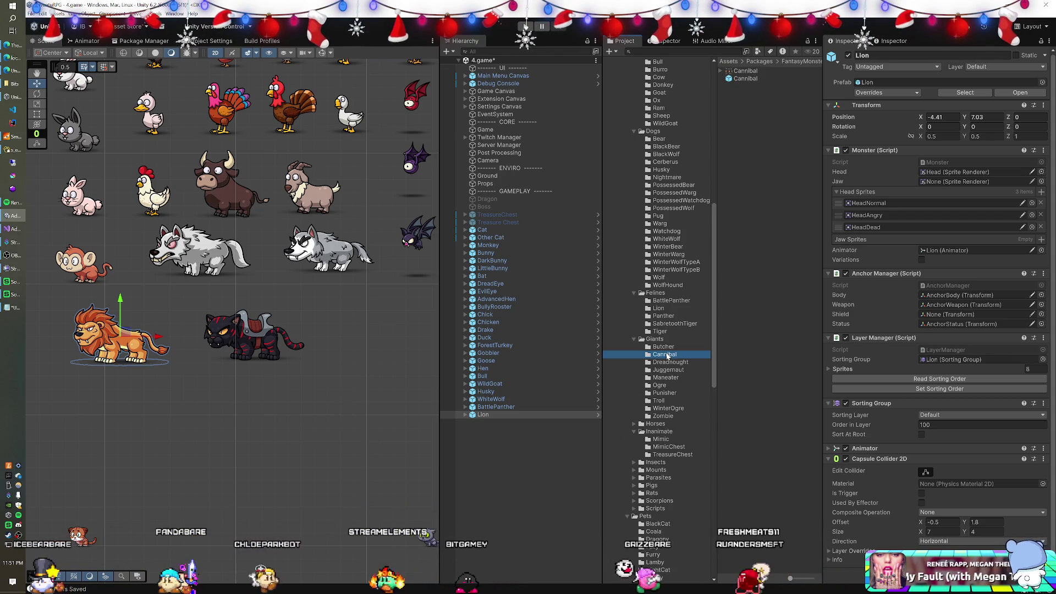
# Place the Cannibal giant below the lion and panther at 3.48, 2.48, then open Cannibal.png.
pyautogui.moveTo(746, 79)
pyautogui.mouseDown()
pyautogui.moveTo(632, 330)
pyautogui.moveTo(539, 495)
pyautogui.mouseUp()
pyautogui.click(269, 353)
pyautogui.moveTo(269, 353); pyautogui.dragTo(350, 480)
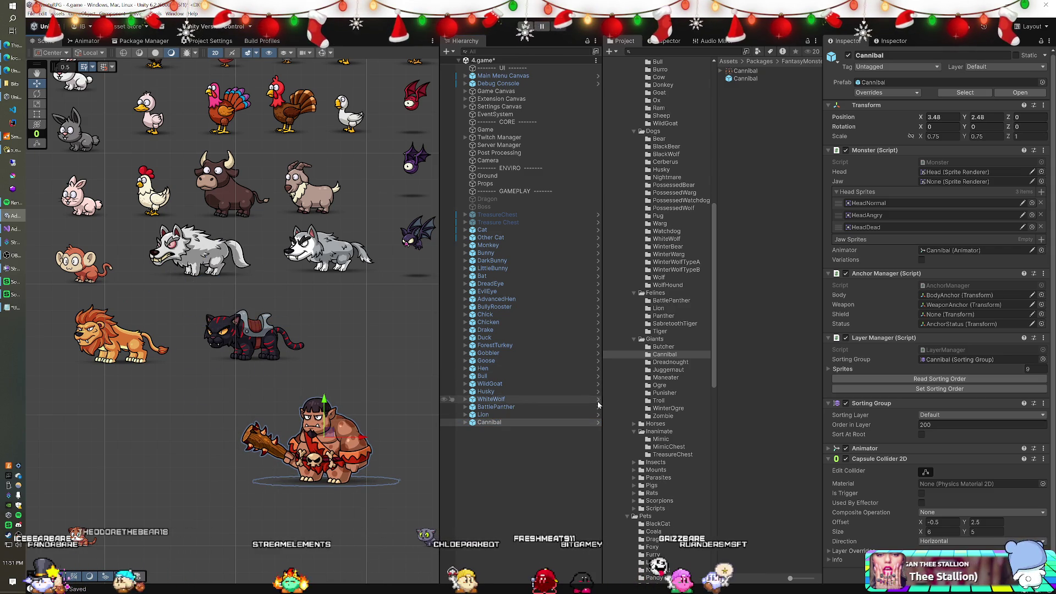
pyautogui.click(746, 70)
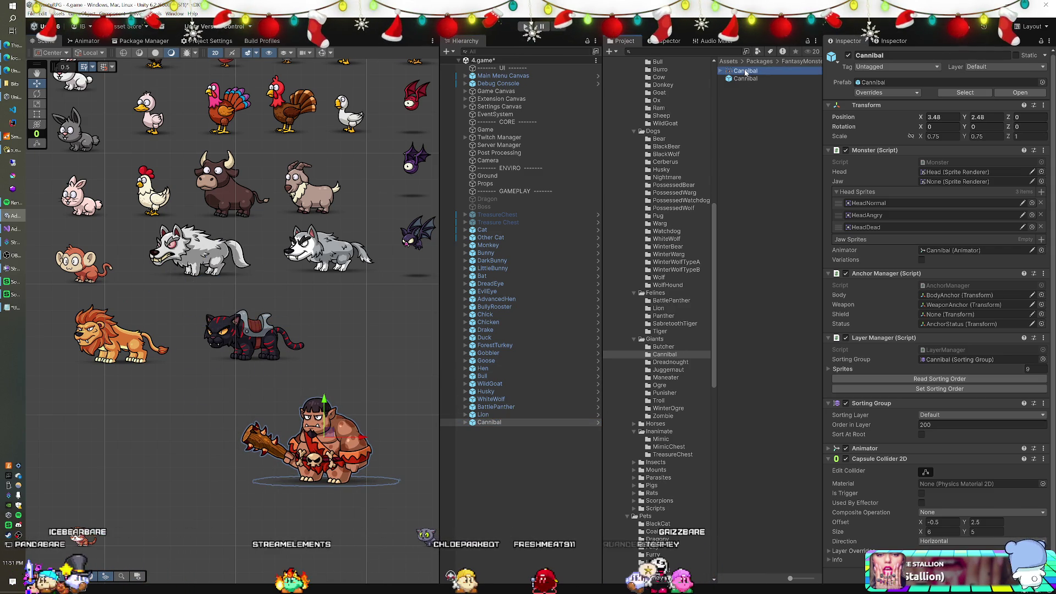
pyautogui.doubleClick(745, 71)
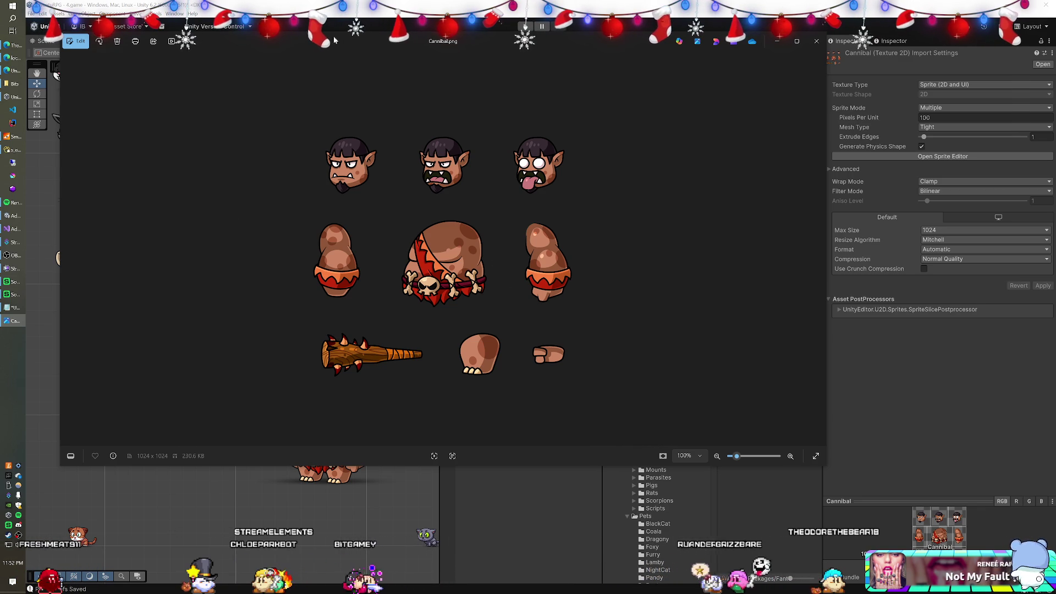
# Move and narrow the Cannibal.png viewer, then collapse the FantasyMonsters folder in Unity.
pyautogui.moveTo(326, 31); pyautogui.dragTo(318, 67)
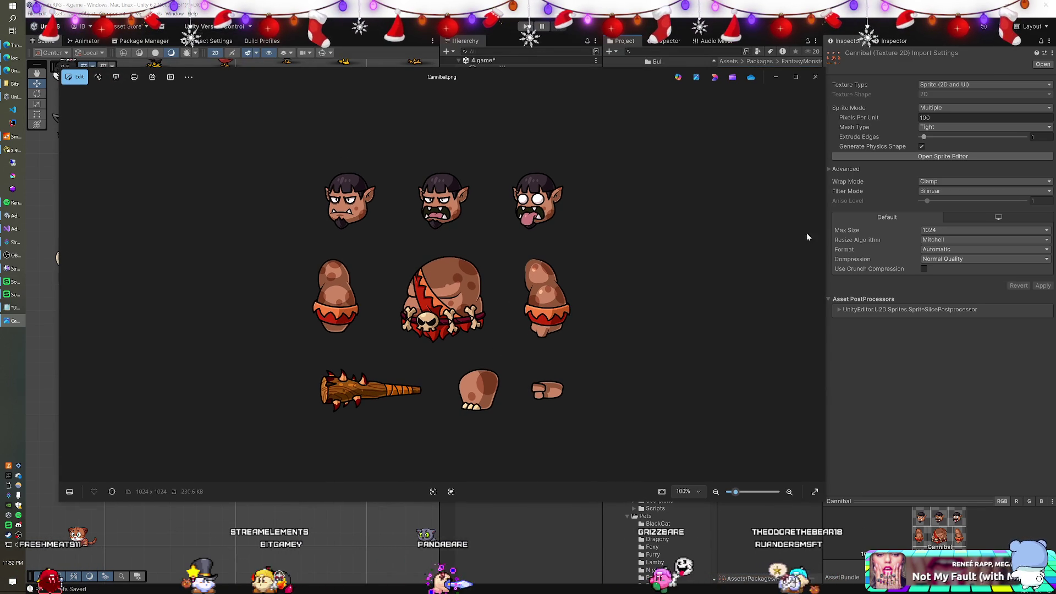
pyautogui.moveTo(824, 242); pyautogui.dragTo(477, 242)
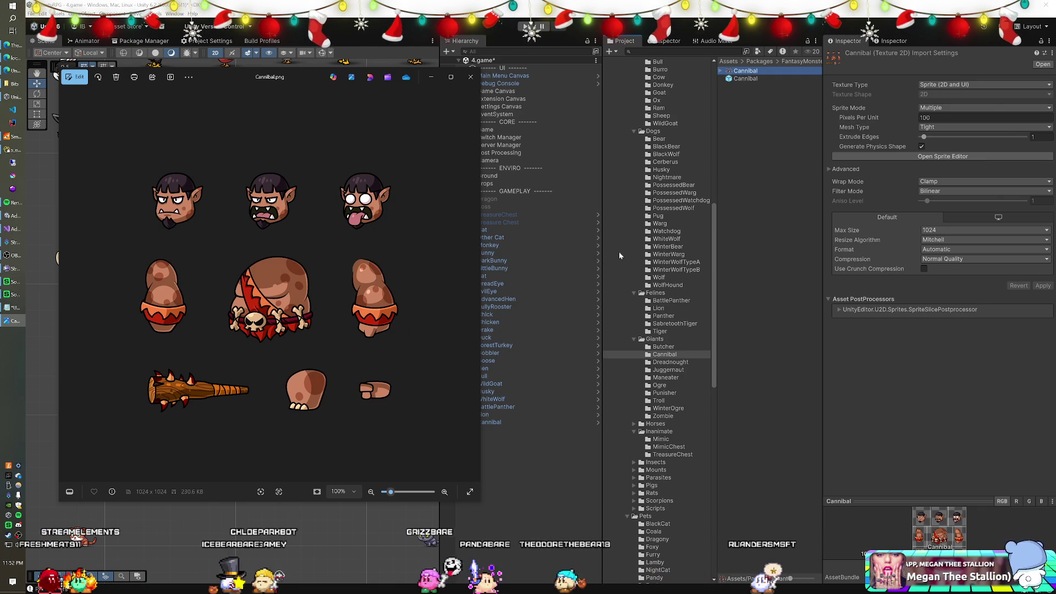
pyautogui.scroll(10, 666, 272)
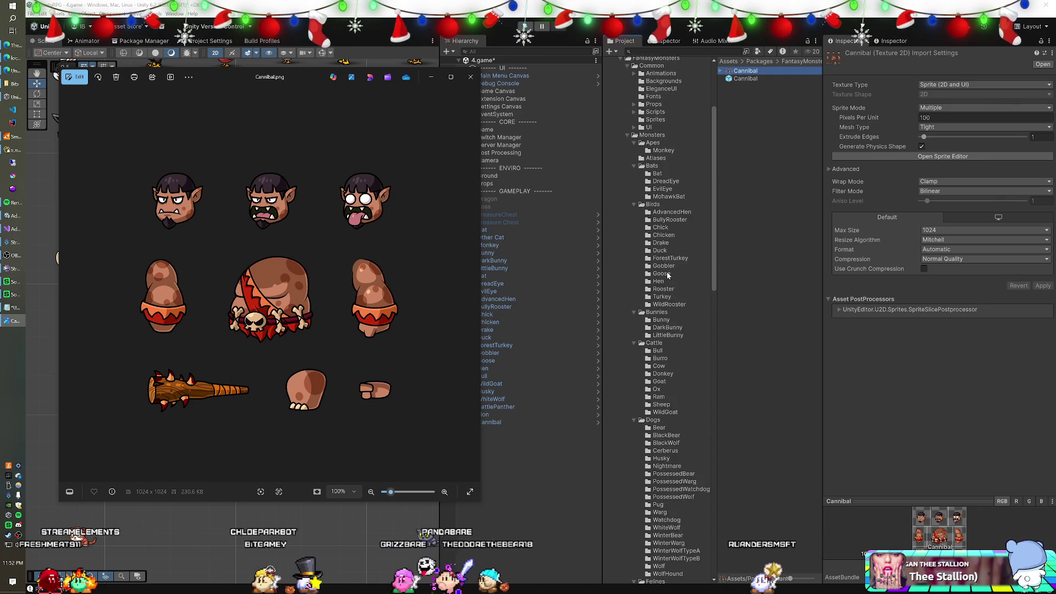
pyautogui.scroll(2, 668, 276)
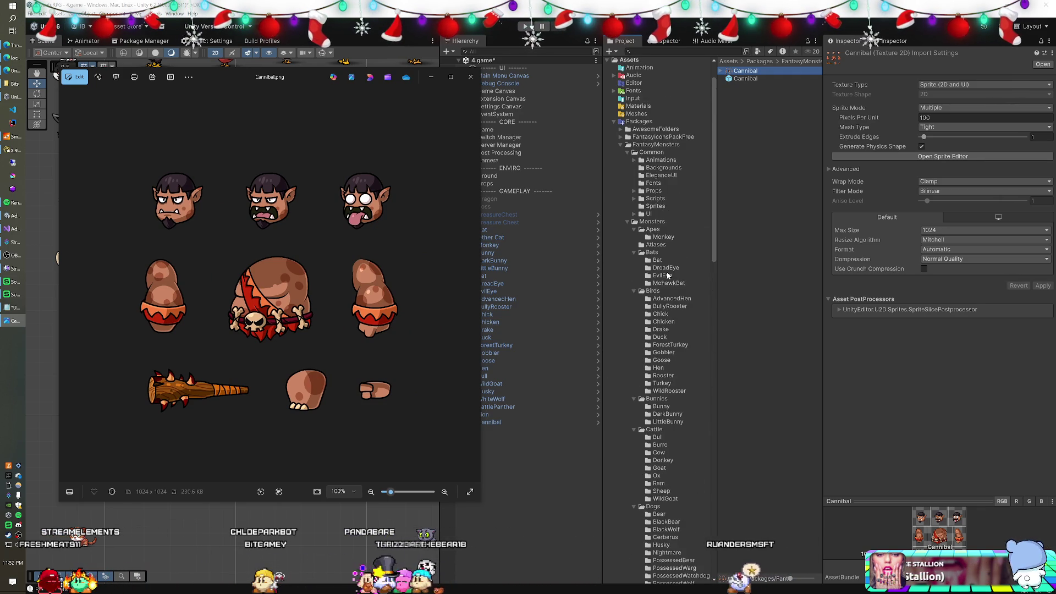
pyautogui.click(620, 145)
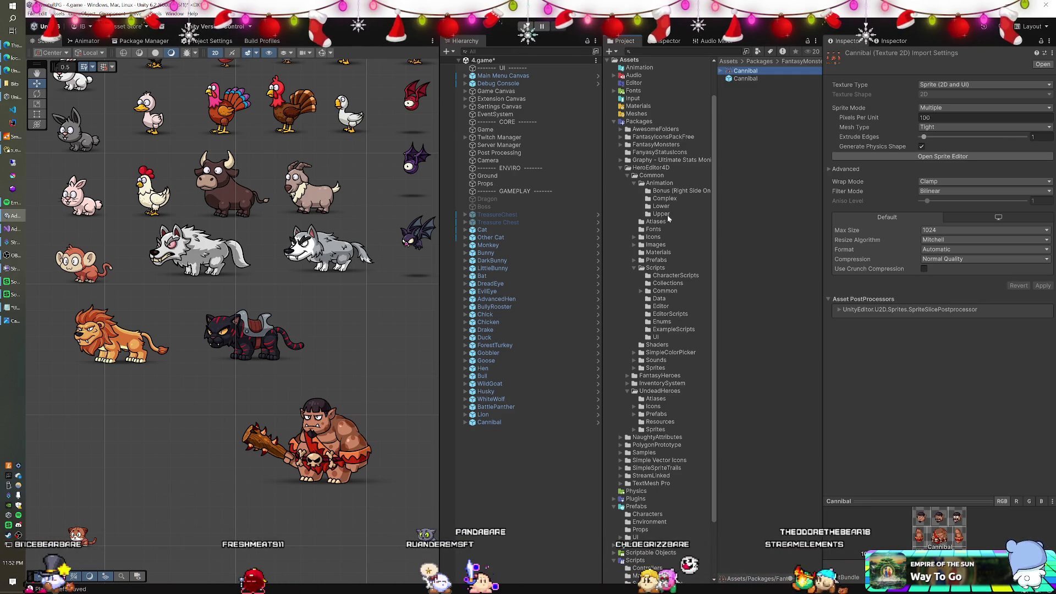
# Search the Project window for 'goblin' and scroll through the GoblinBerserker, GoblinScout and GoblinShaman results.
pyautogui.scroll(-3, 663, 218)
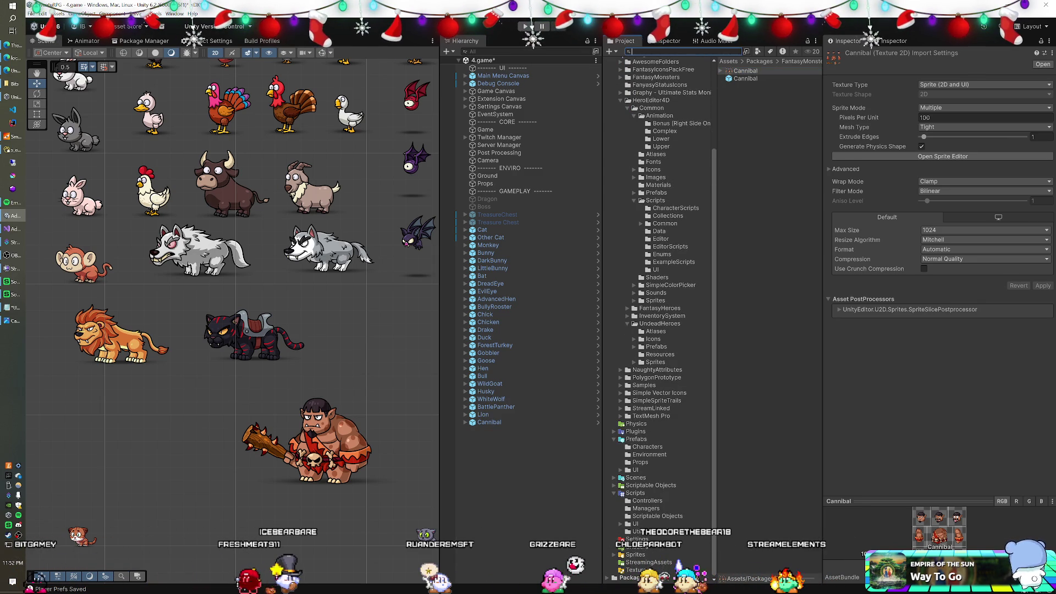
pyautogui.write('goblin')
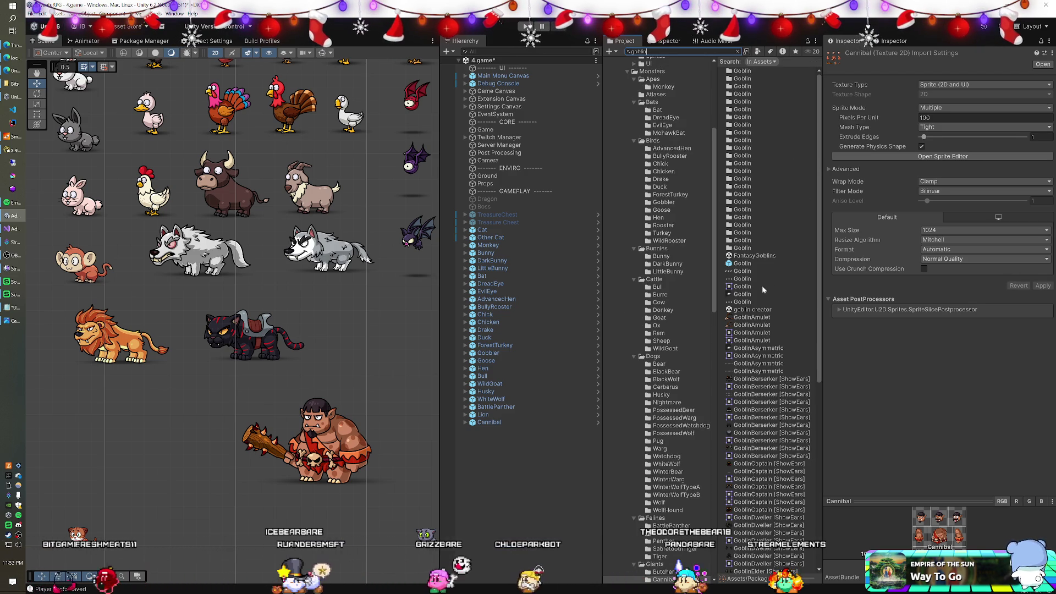
pyautogui.scroll(-5, 764, 308)
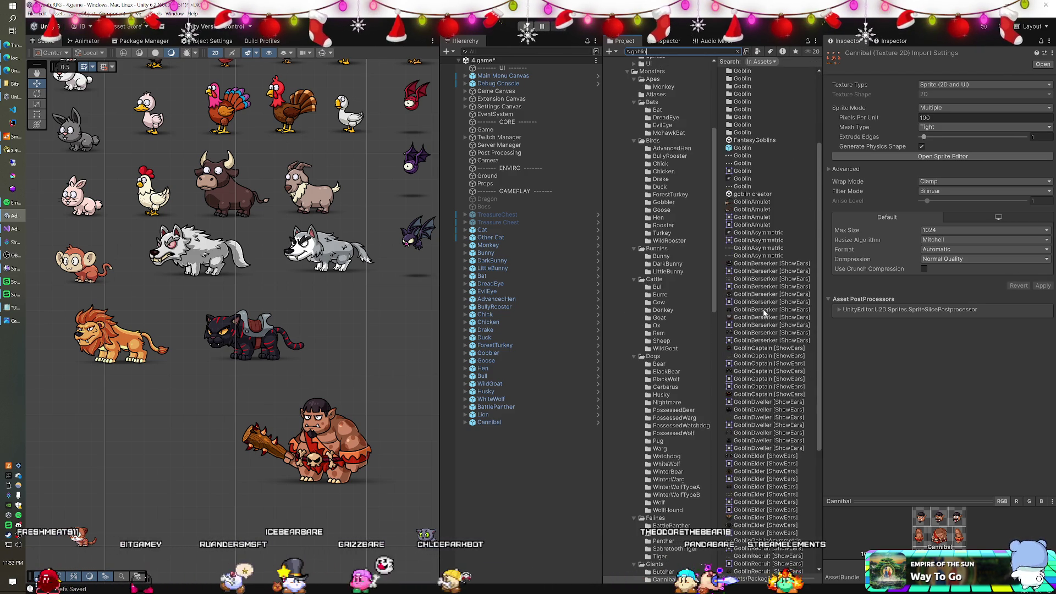
pyautogui.scroll(-4, 764, 312)
pyautogui.scroll(-4, 763, 313)
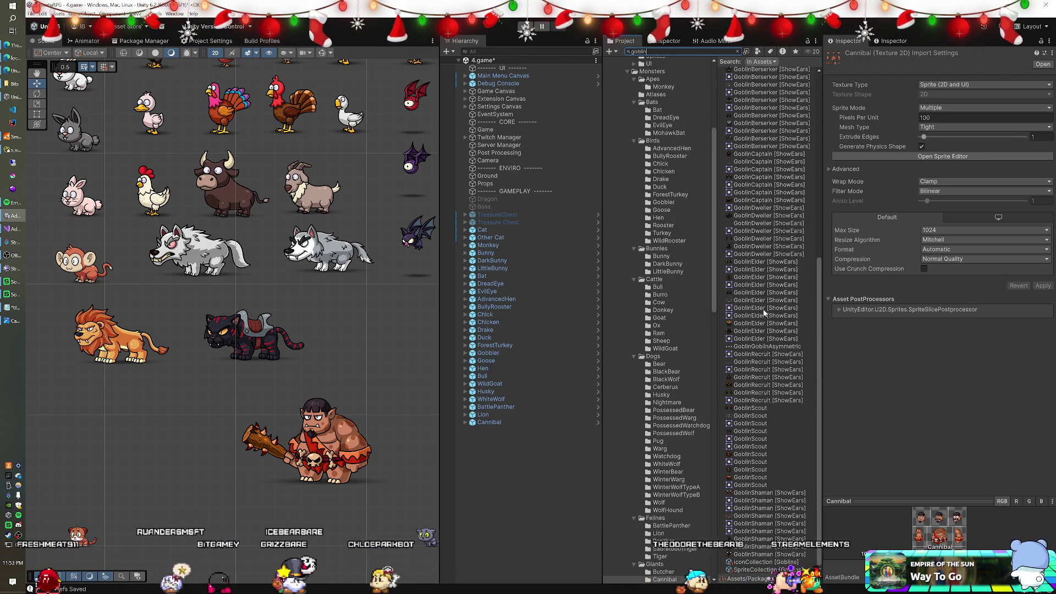
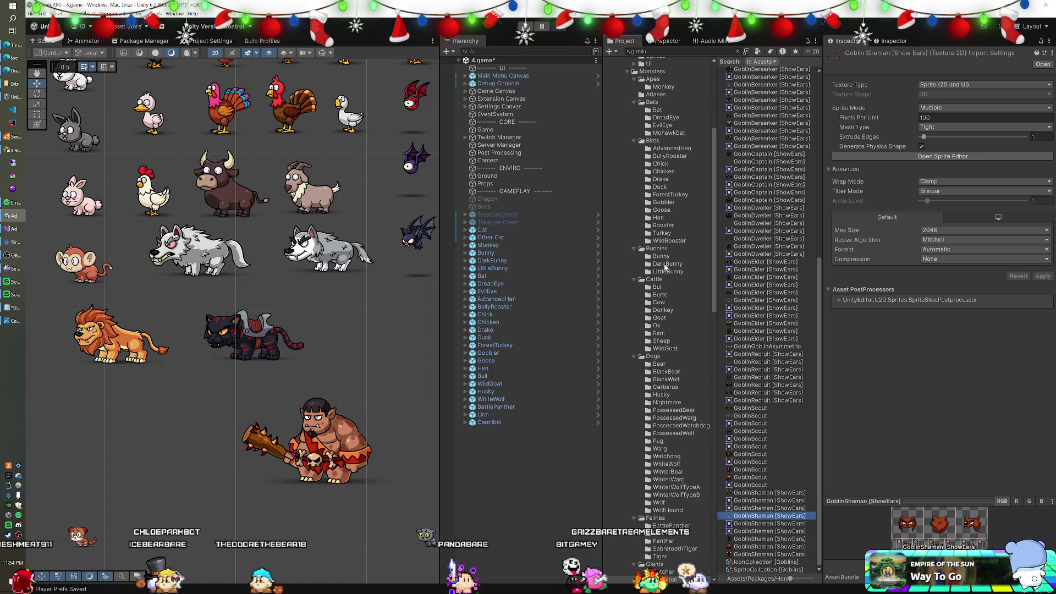
# Clear the goblin search and view the FantasyHeroes Sprites atlas settings (Master, 2048 max size).
pyautogui.click(765, 323)
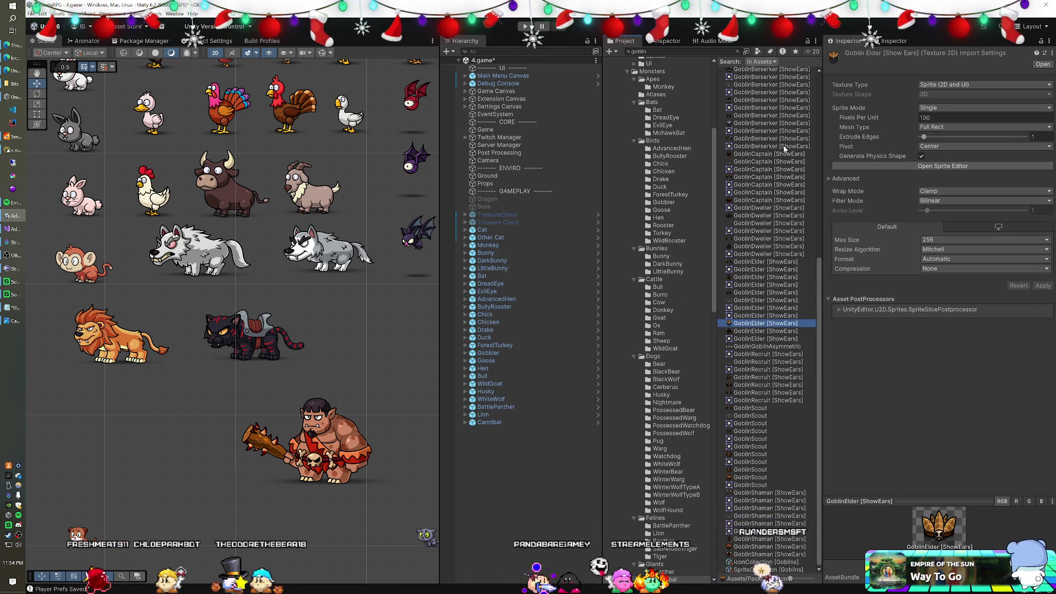
pyautogui.click(738, 51)
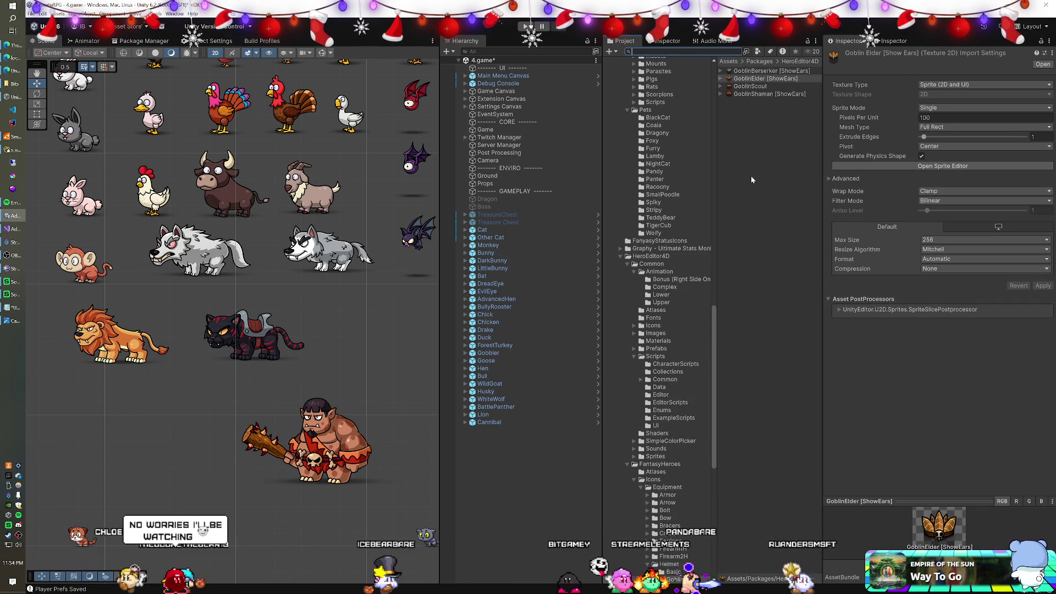
pyautogui.scroll(-5, 680, 207)
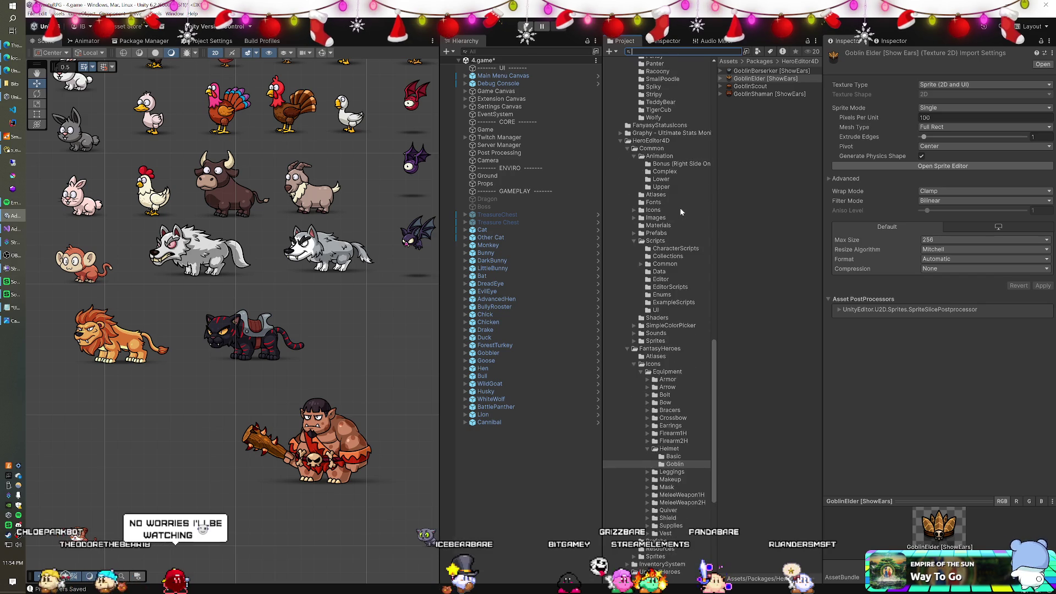
pyautogui.scroll(-2, 680, 207)
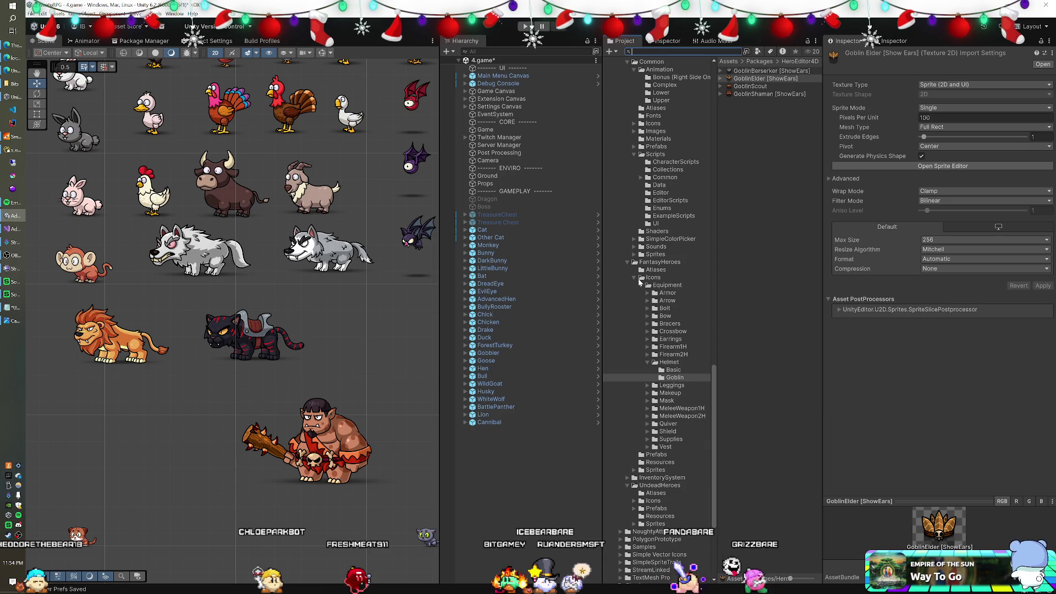
pyautogui.click(655, 271)
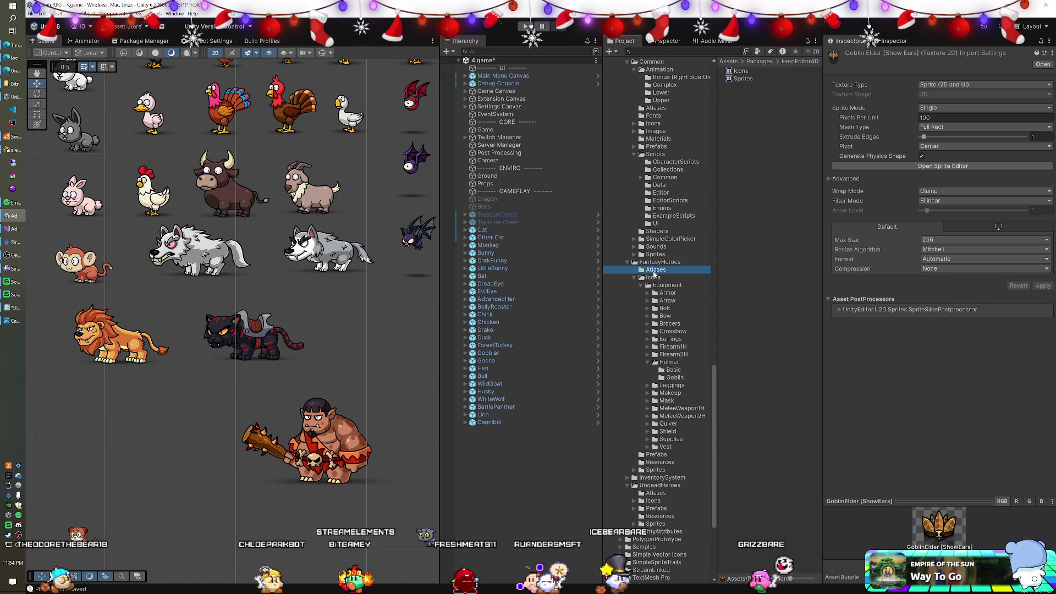
pyautogui.click(734, 80)
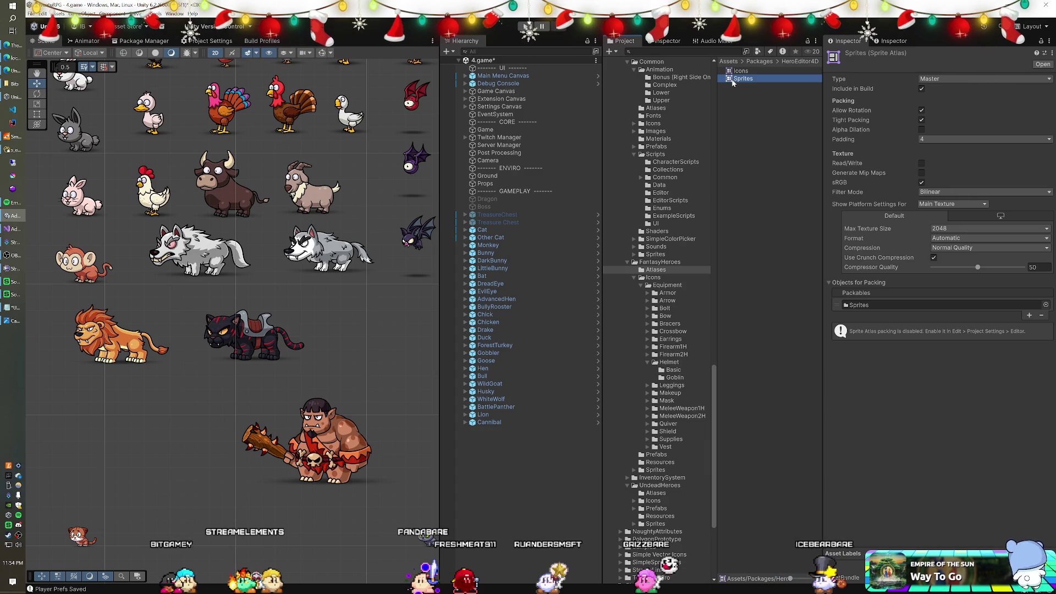
pyautogui.click(665, 177)
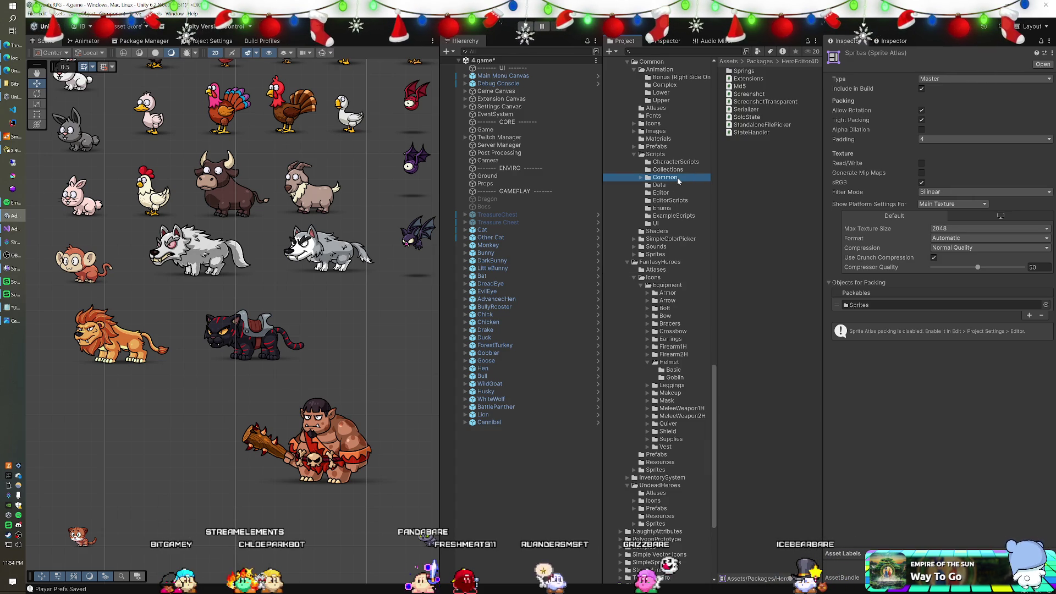
# Expand InventorySystem, open Prefabs/Characters and open the _Base Enemy prefab.
pyautogui.scroll(3, 675, 179)
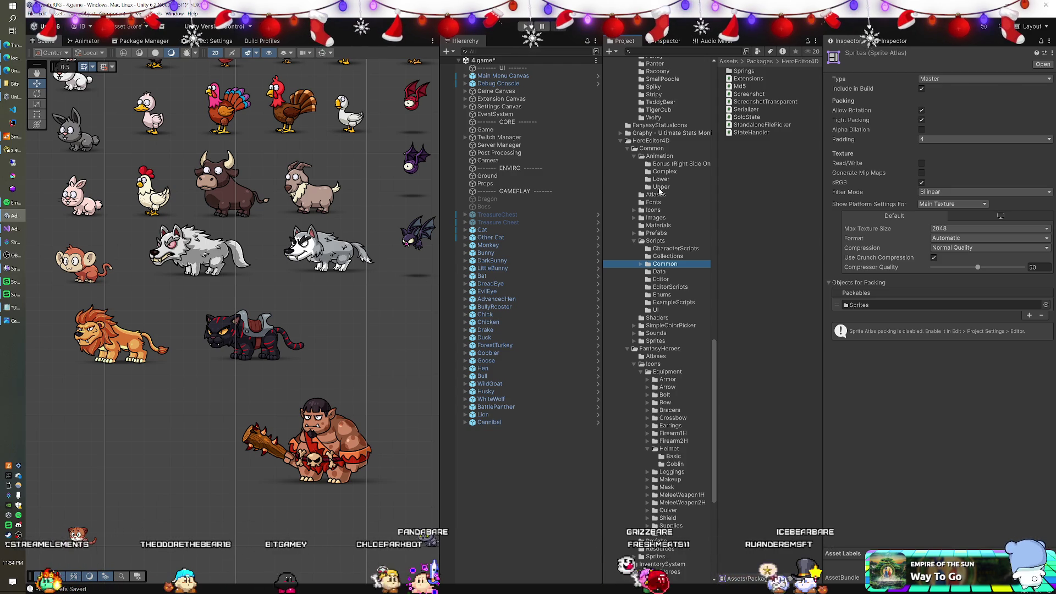
pyautogui.scroll(-2, 666, 203)
pyautogui.scroll(-5, 666, 203)
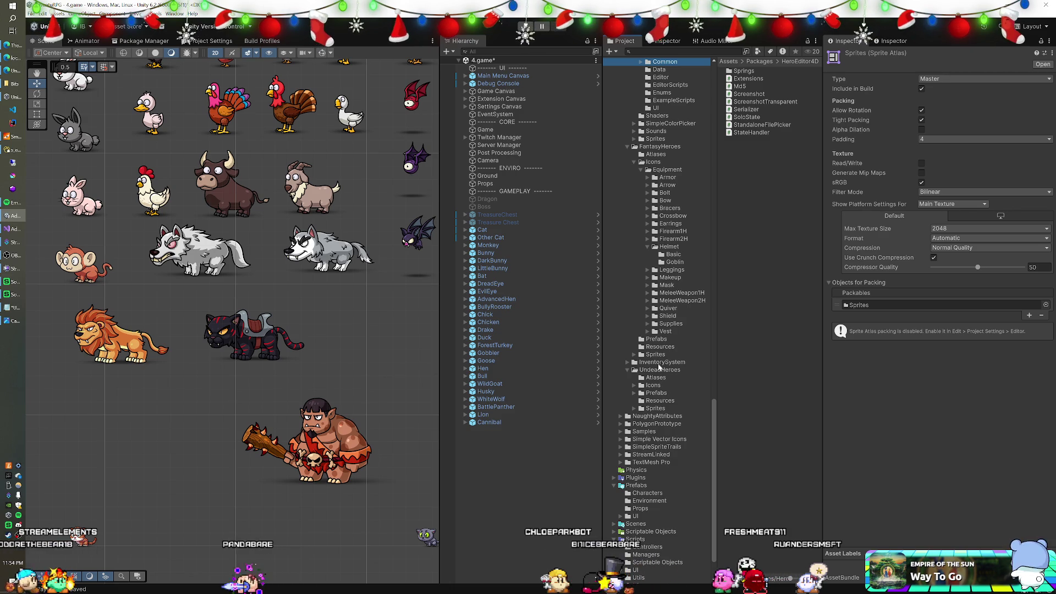
pyautogui.click(627, 362)
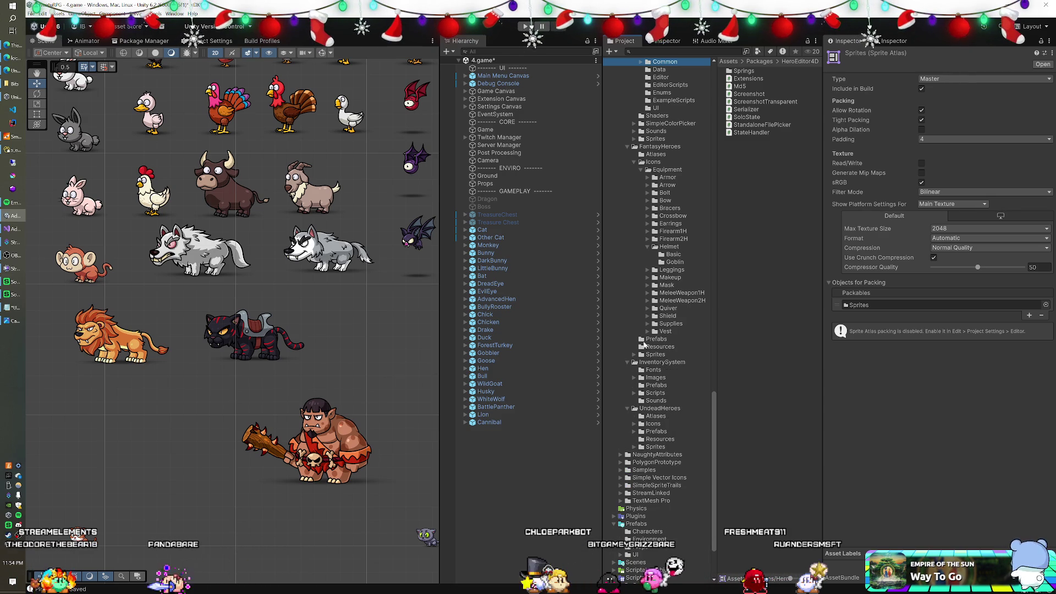
pyautogui.scroll(3, 669, 295)
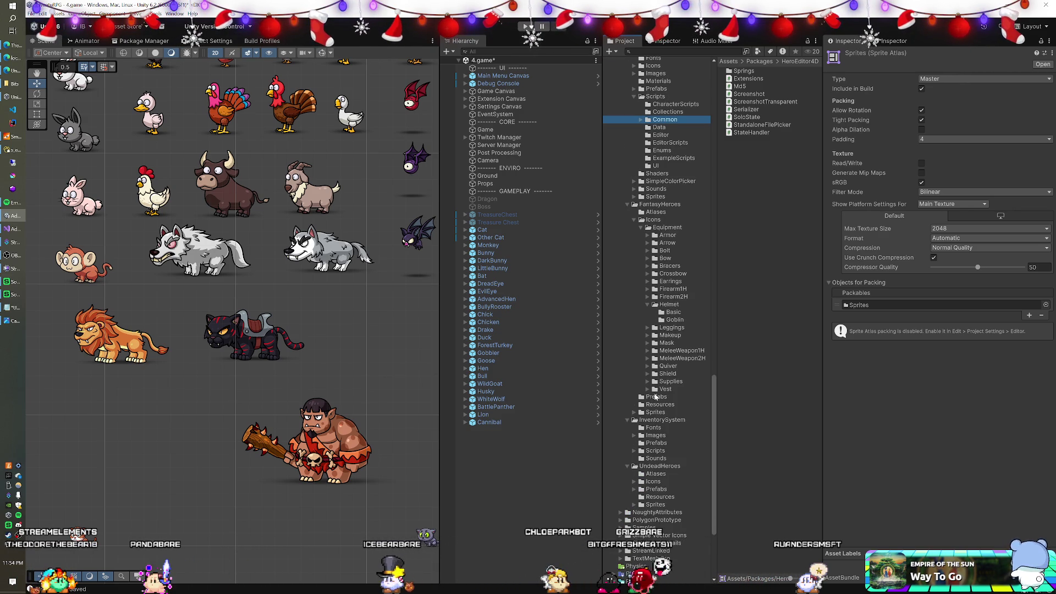
pyautogui.scroll(20, 672, 345)
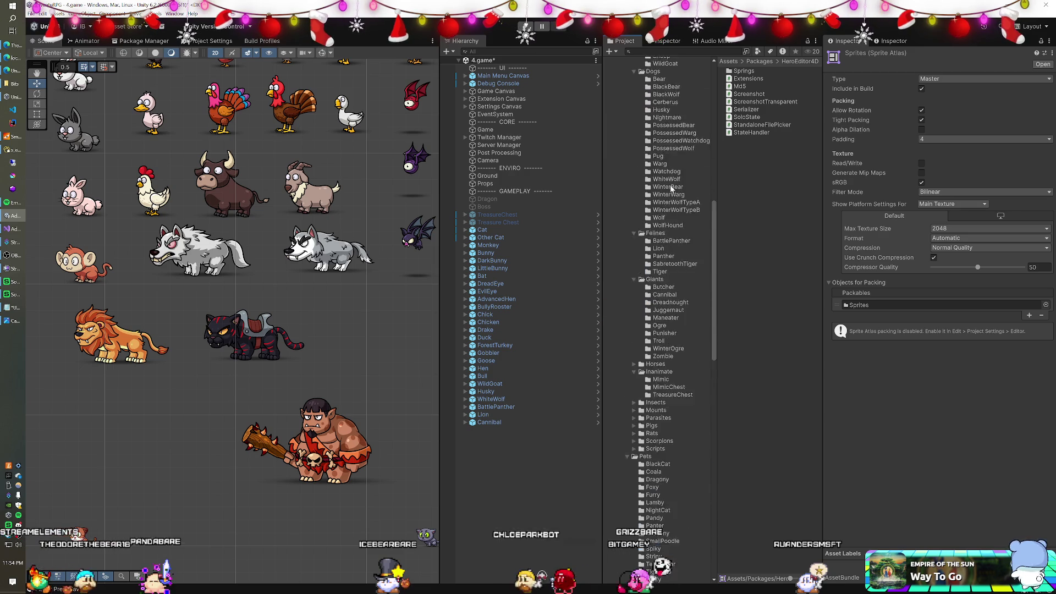
pyautogui.scroll(-20, 671, 189)
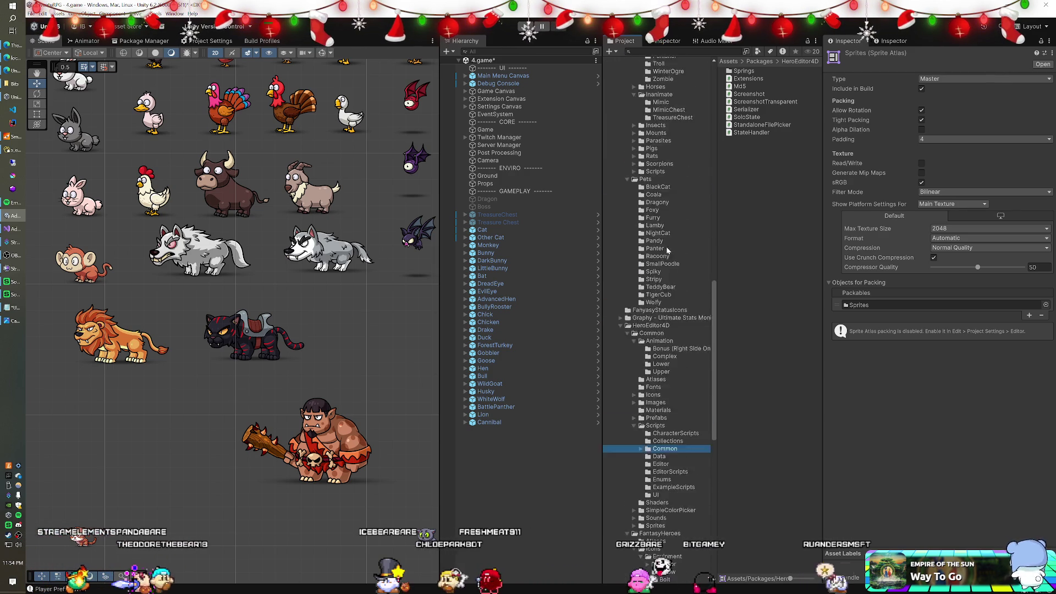
pyautogui.click(648, 447)
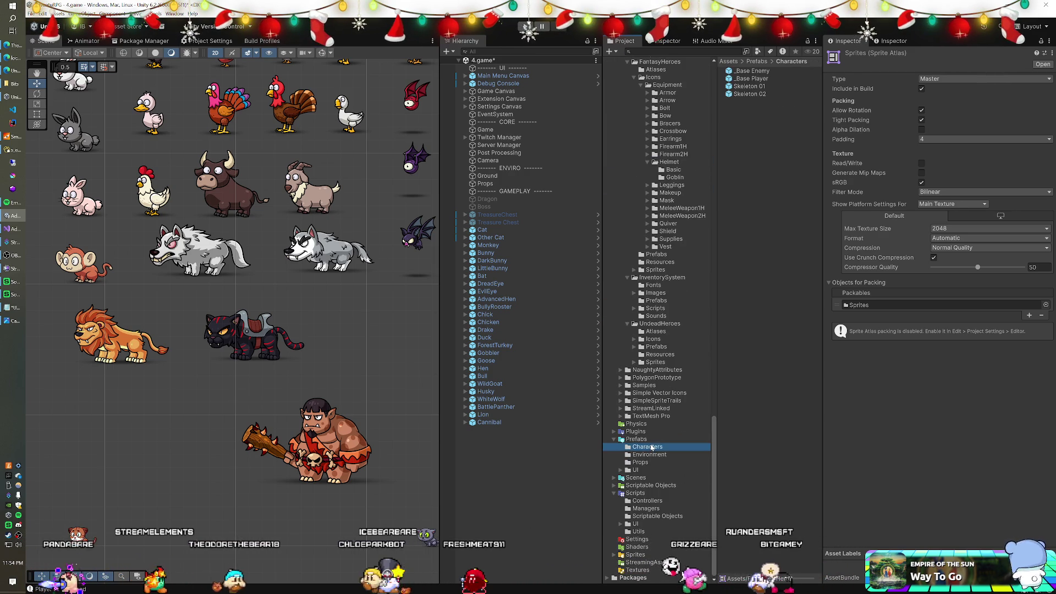
pyautogui.doubleClick(749, 72)
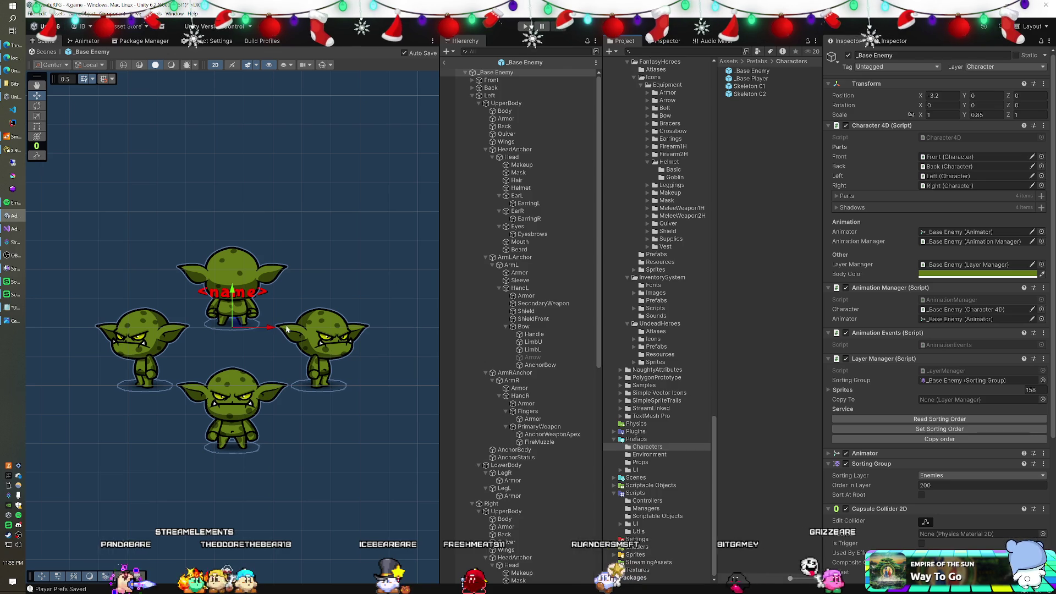
# Select the goblin's Mouth part and open its 400 x 128 Type1.png sprite sheet externally.
pyautogui.click(513, 243)
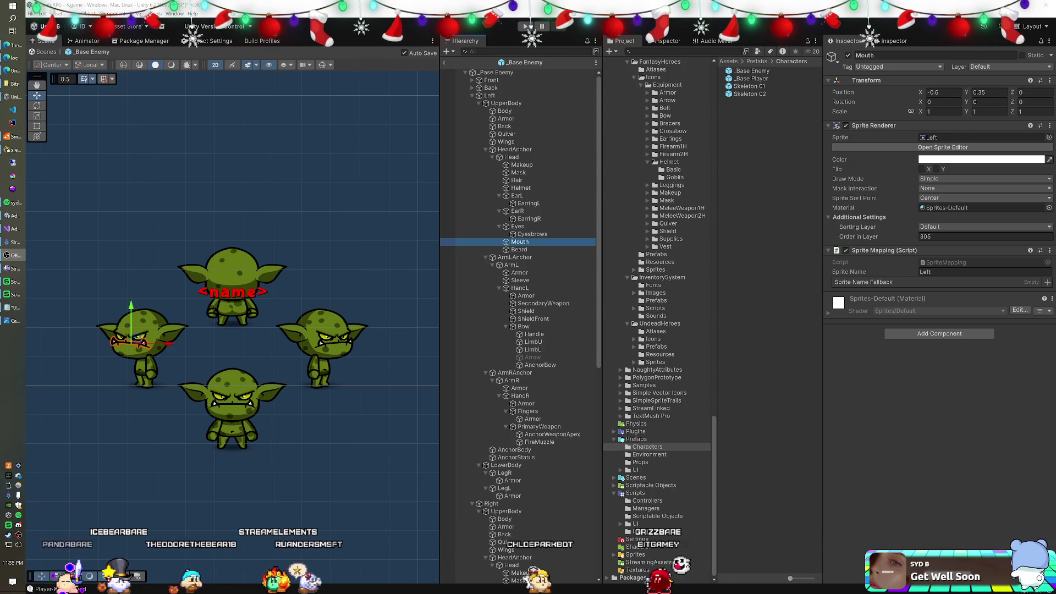
pyautogui.doubleClick(930, 137)
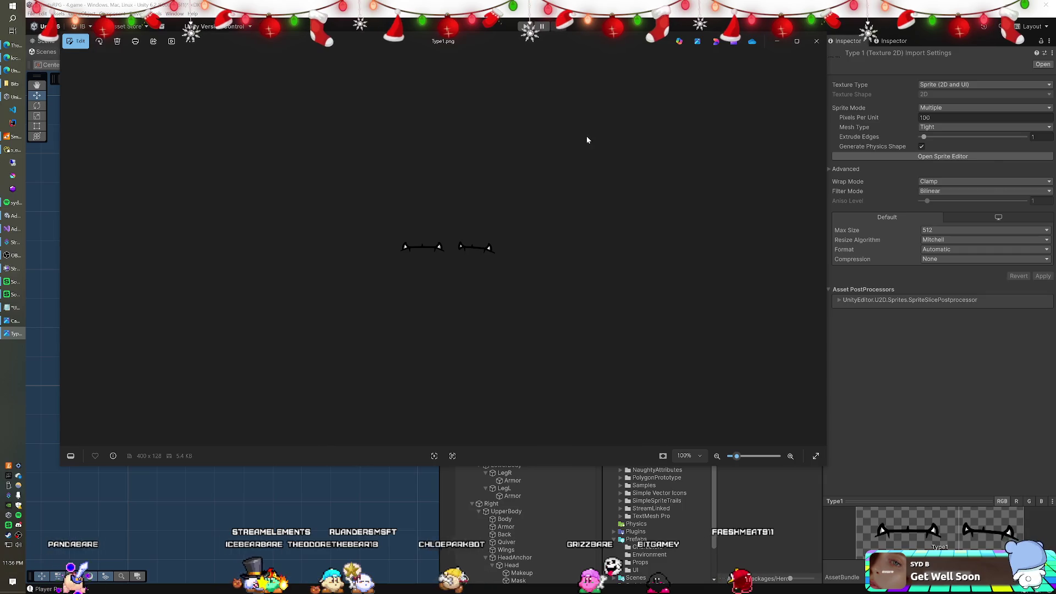
# Select the goblin's Head, locate its LeftHead sprite and open the Type1 body sheet externally.
pyautogui.click(816, 40)
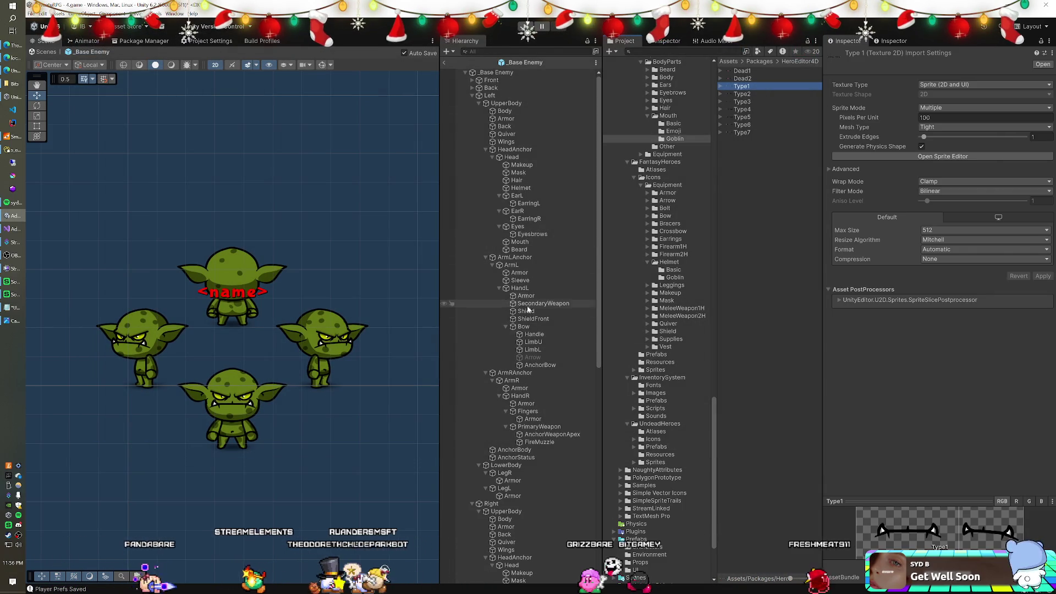
pyautogui.click(515, 158)
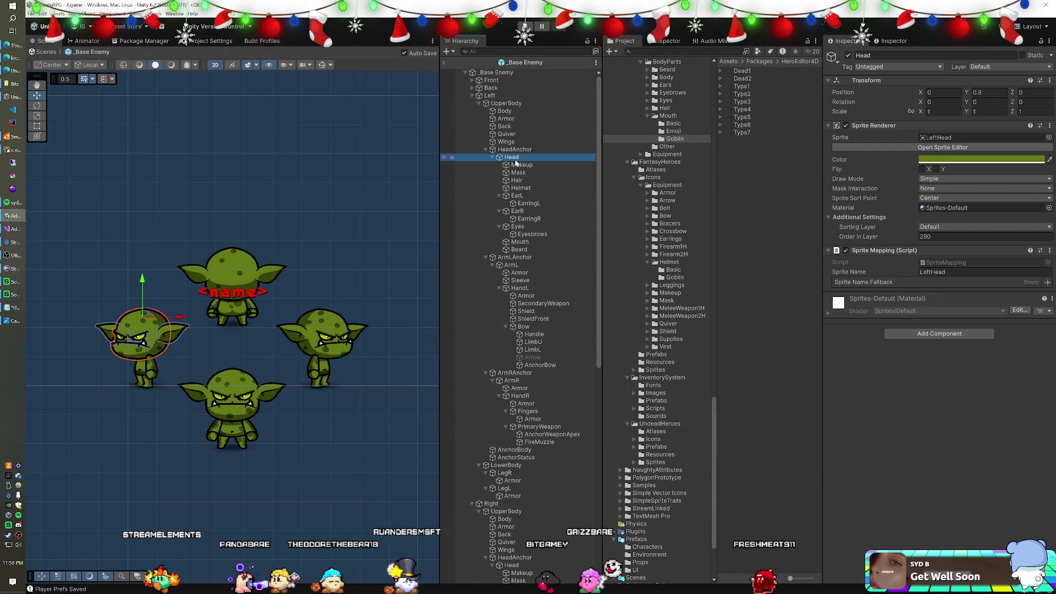
pyautogui.click(962, 135)
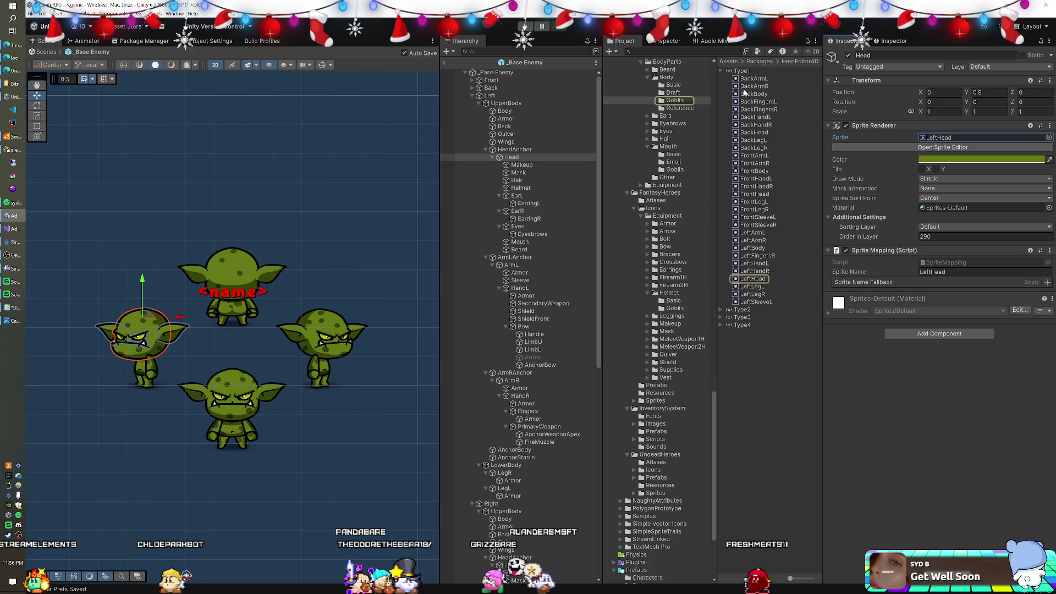
pyautogui.click(744, 71)
pyautogui.doubleClick(743, 71)
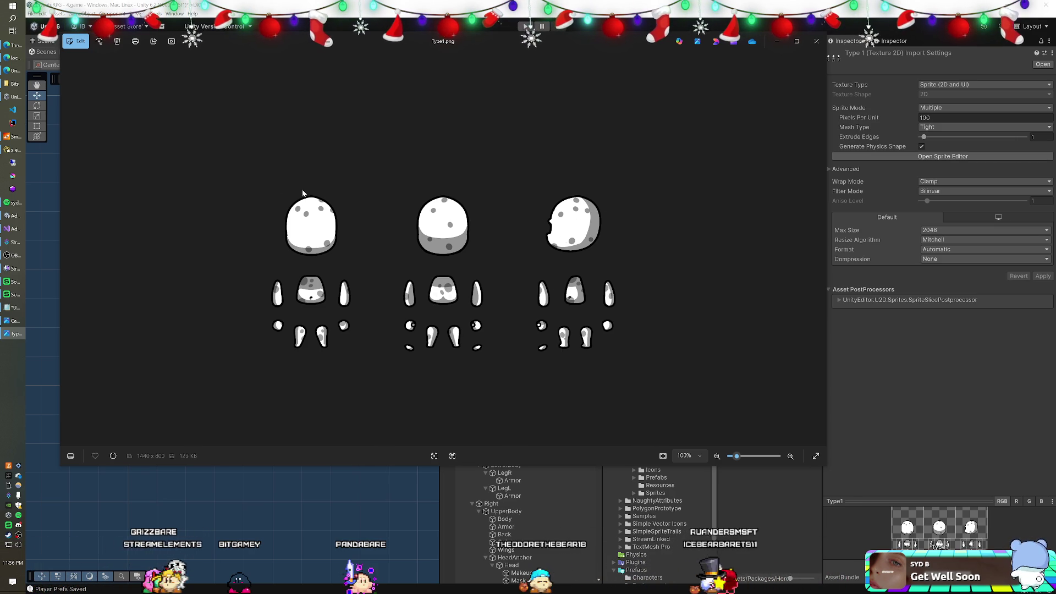
# Place the Cannibal.png parts sheet beside the goblin Type1 sheet to compare, then return to Unity.
pyautogui.click(12, 322)
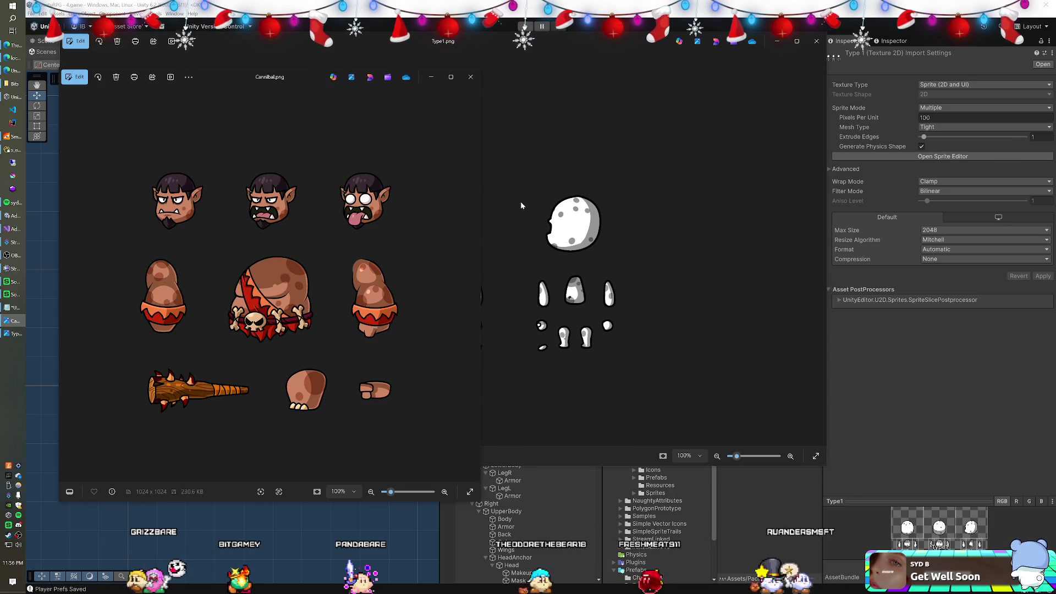
pyautogui.moveTo(224, 75)
pyautogui.mouseDown()
pyautogui.moveTo(265, 67)
pyautogui.moveTo(275, 52)
pyautogui.moveTo(265, 49)
pyautogui.mouseUp()
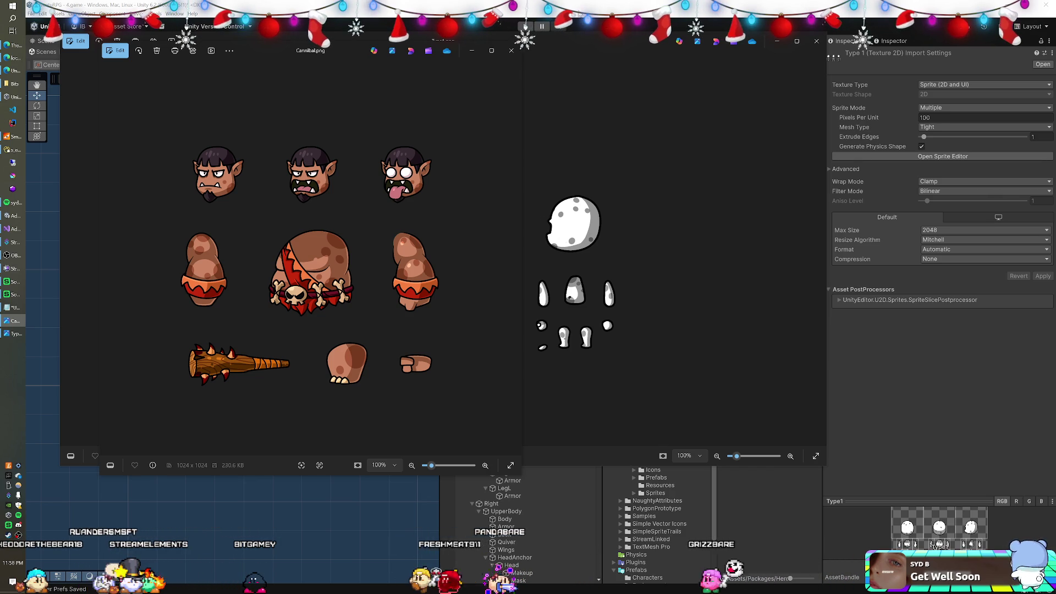
pyautogui.hotkey('alt', 'Tab')
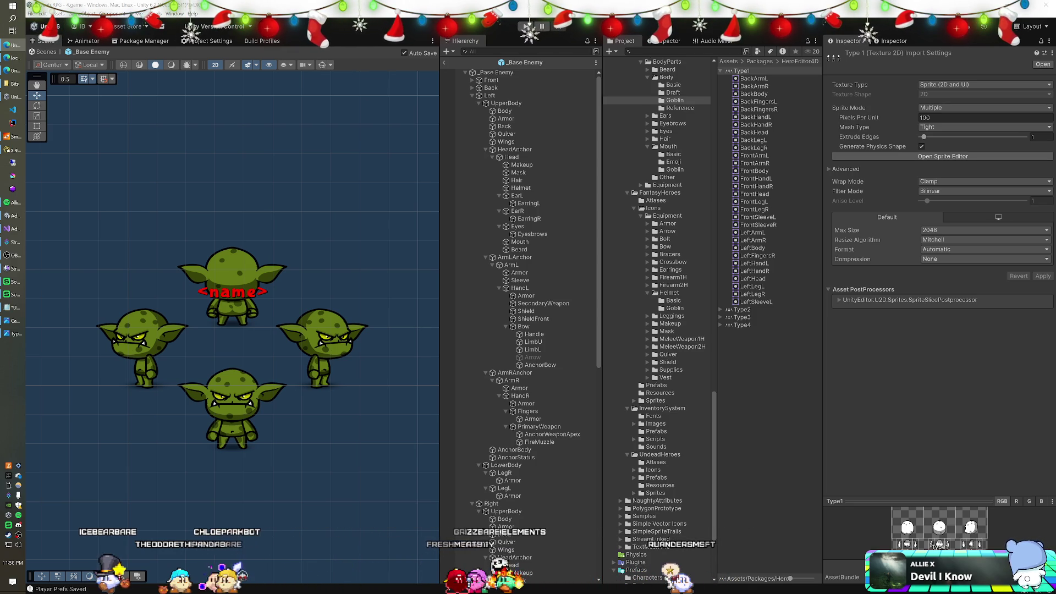
# Save the current Unity work with Ctrl+S.
pyautogui.hotkey('ctrl', 's')
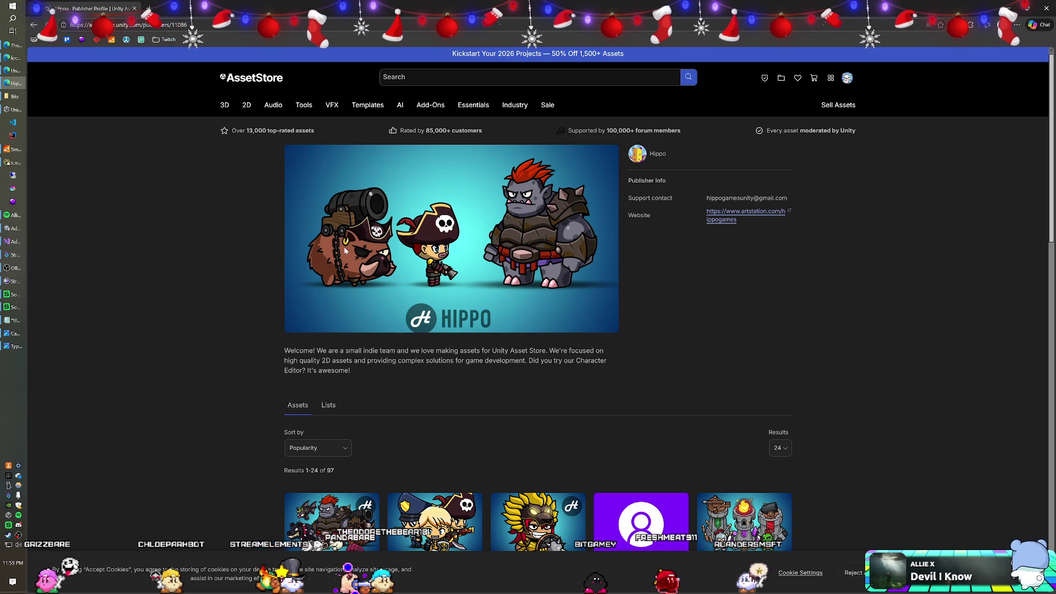
# Page through the Hippo publisher's assets to the third page.
pyautogui.scroll(-5, 348, 250)
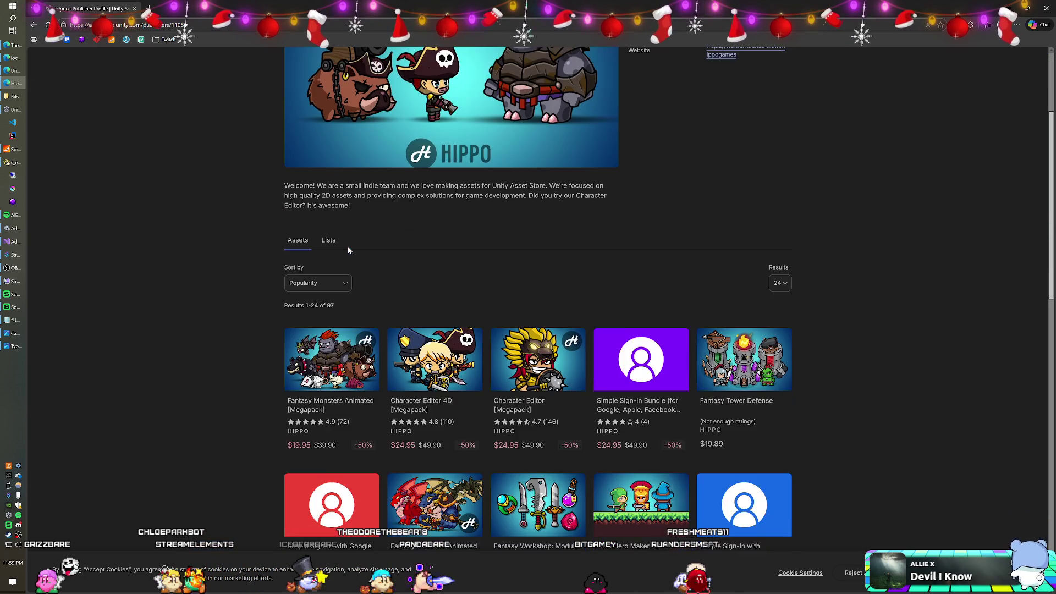
pyautogui.scroll(-3, 348, 251)
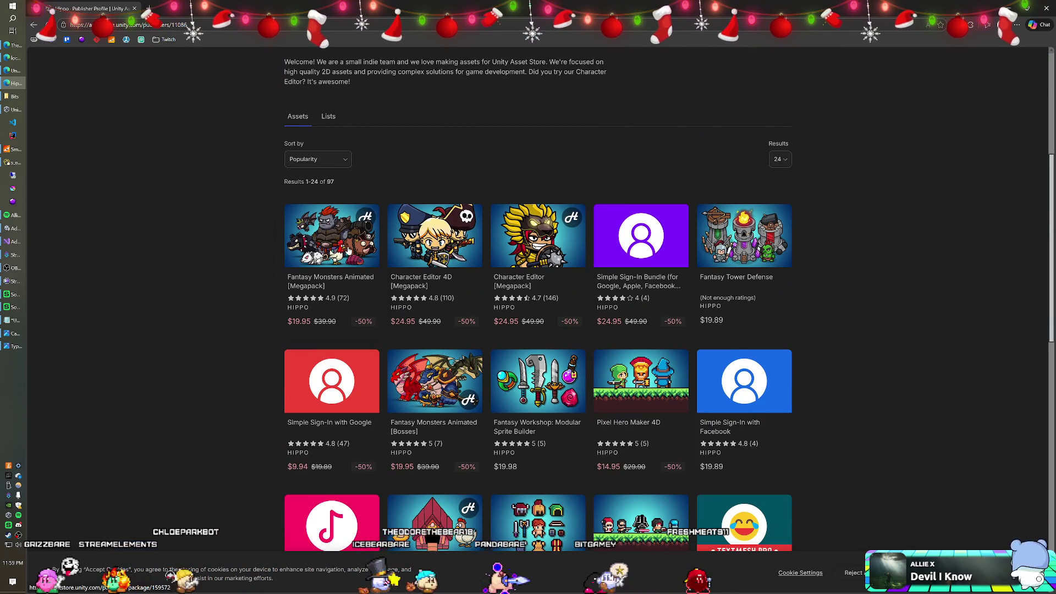
pyautogui.scroll(-9, 348, 251)
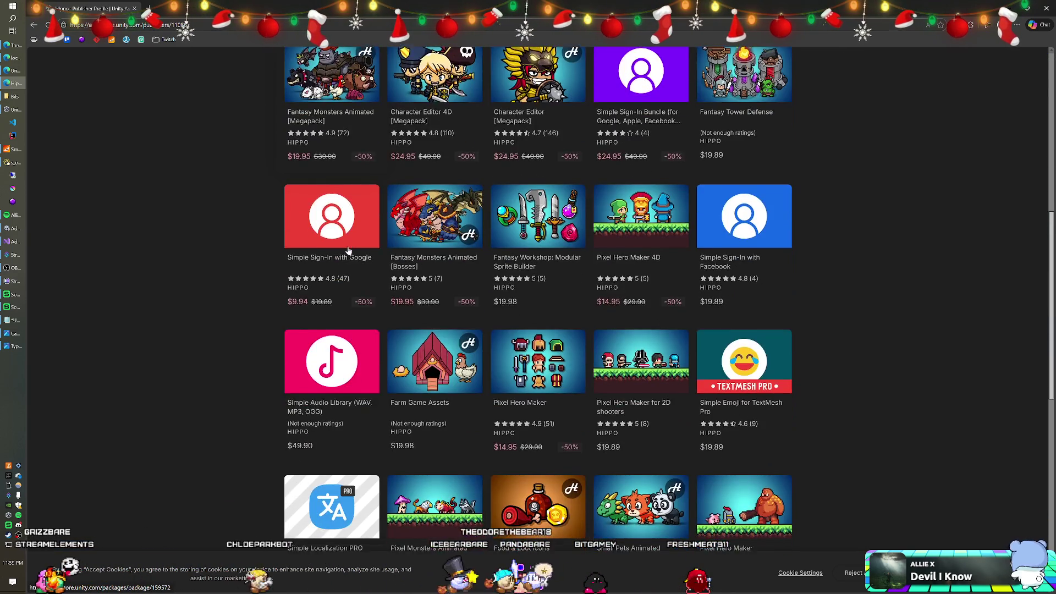
pyautogui.scroll(-1, 349, 250)
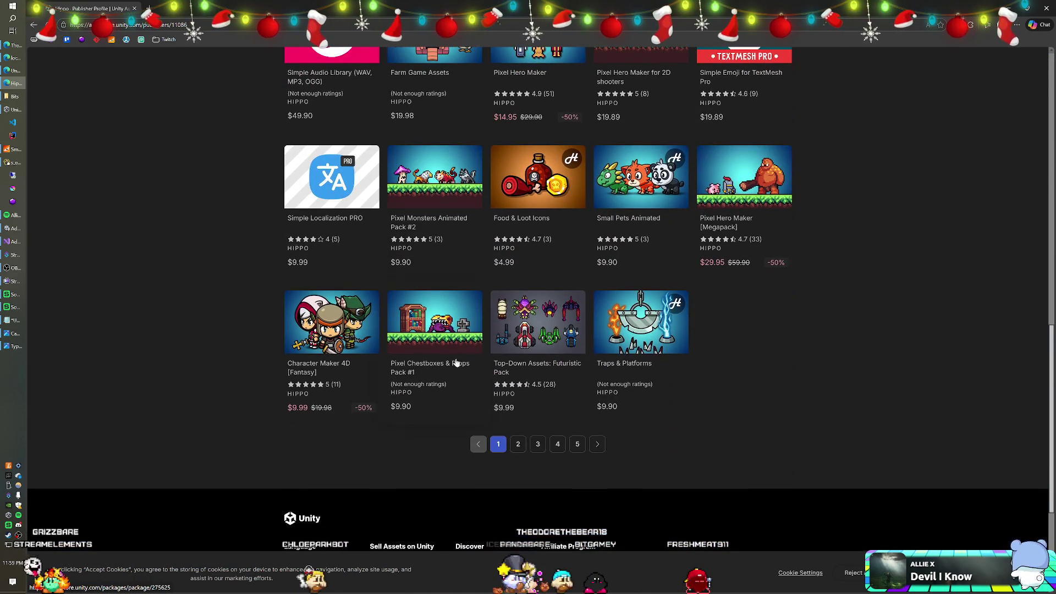
pyautogui.click(519, 444)
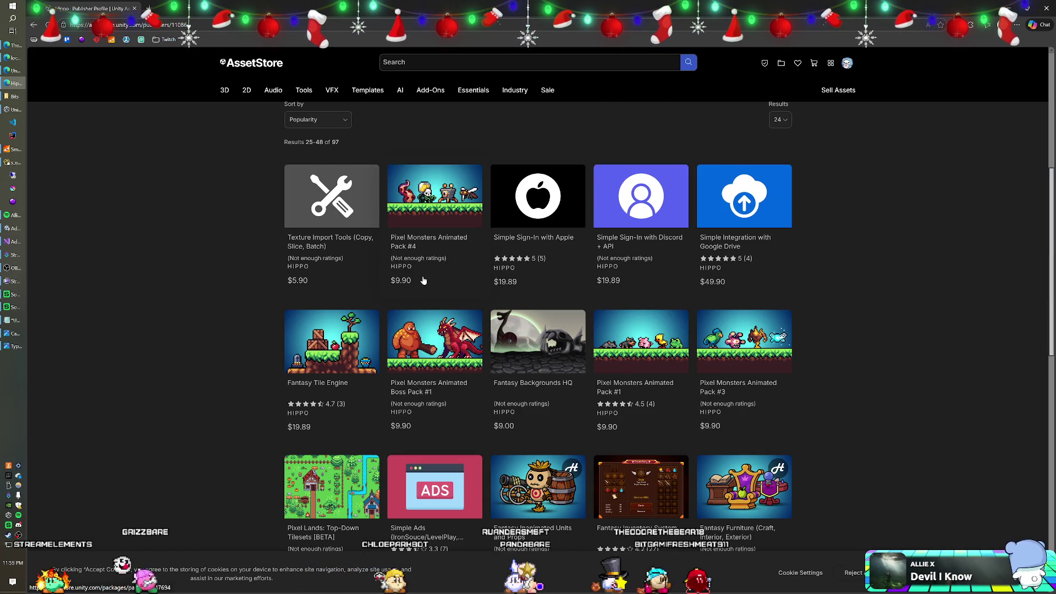
pyautogui.scroll(-2, 423, 280)
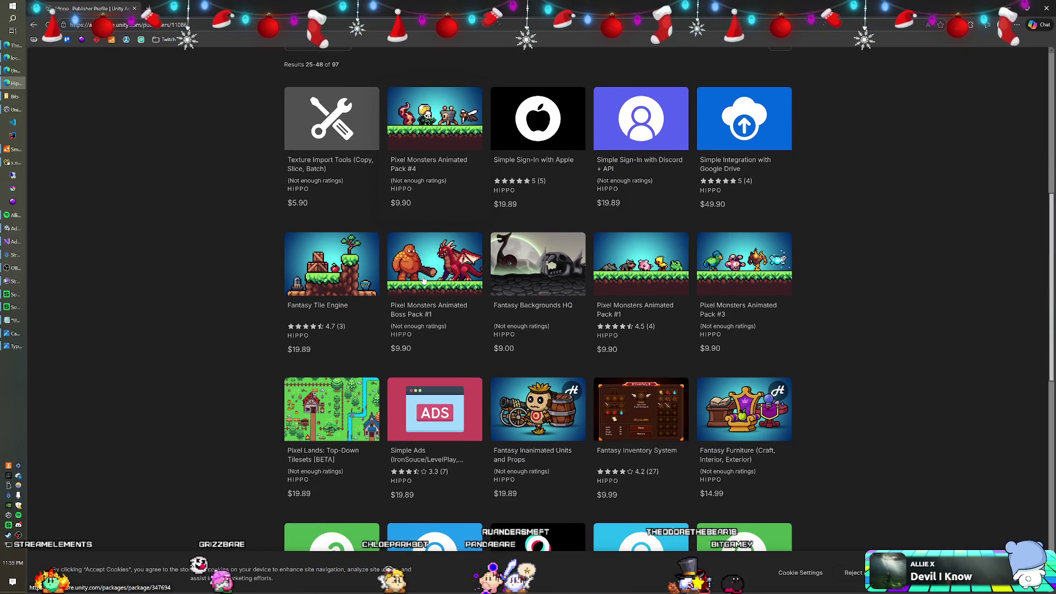
pyautogui.scroll(-4, 423, 281)
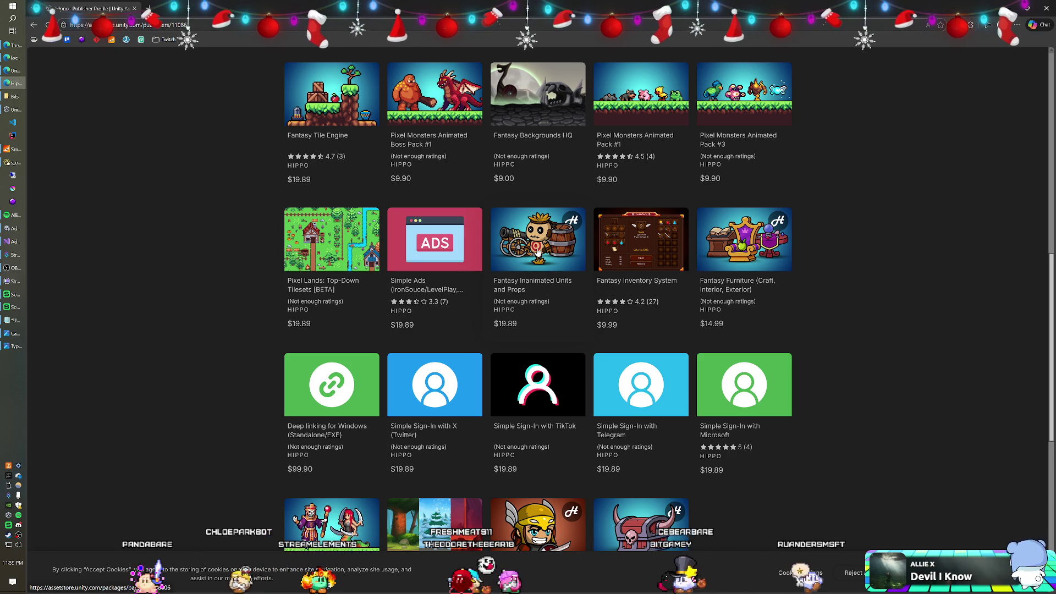
pyautogui.scroll(-3, 537, 252)
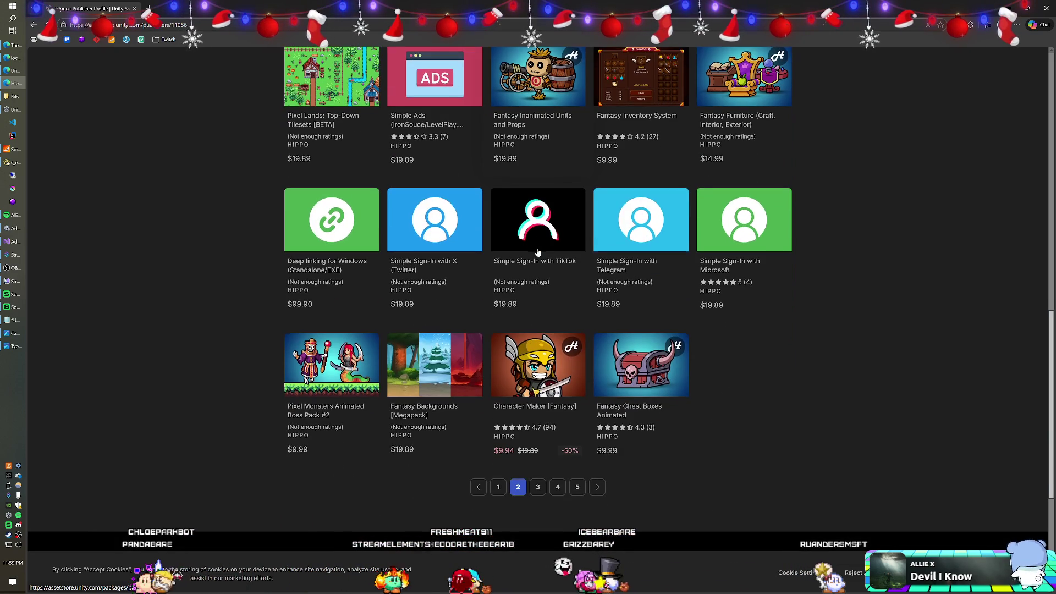
pyautogui.click(537, 487)
# Open Undead Heroes: Character Editor in a new tab and switch to it.
pyautogui.scroll(-3, 442, 260)
pyautogui.scroll(-4, 443, 260)
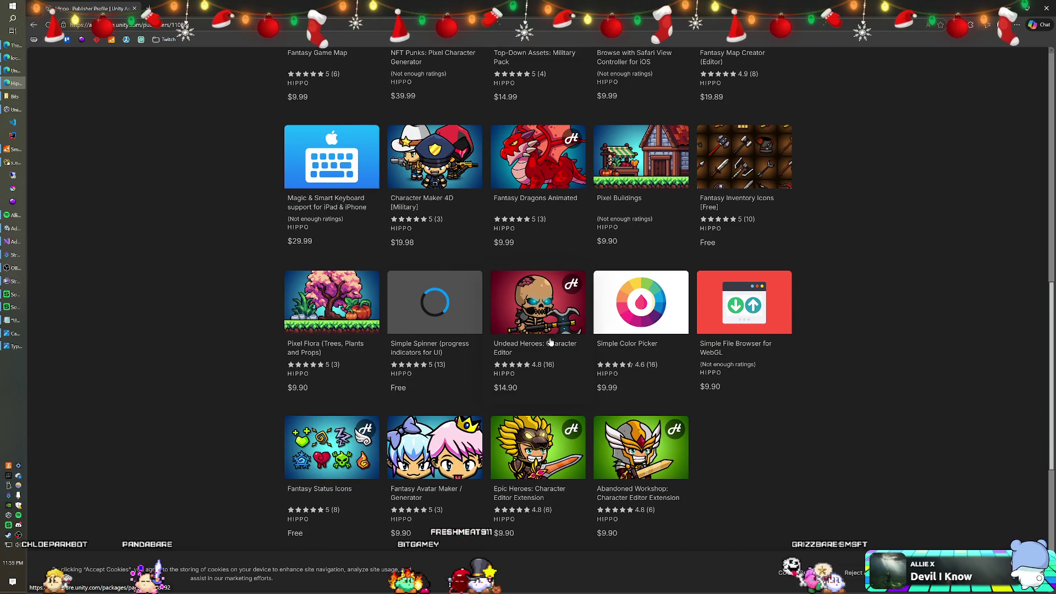
pyautogui.rightClick(533, 323)
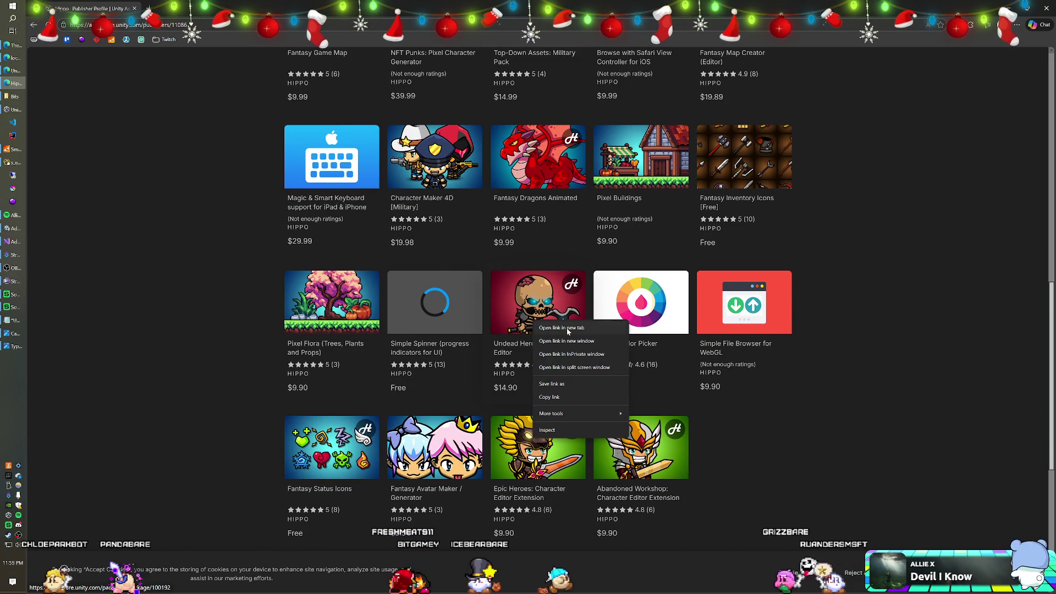
pyautogui.click(550, 330)
pyautogui.hotkey('ctrl', 'Tab')
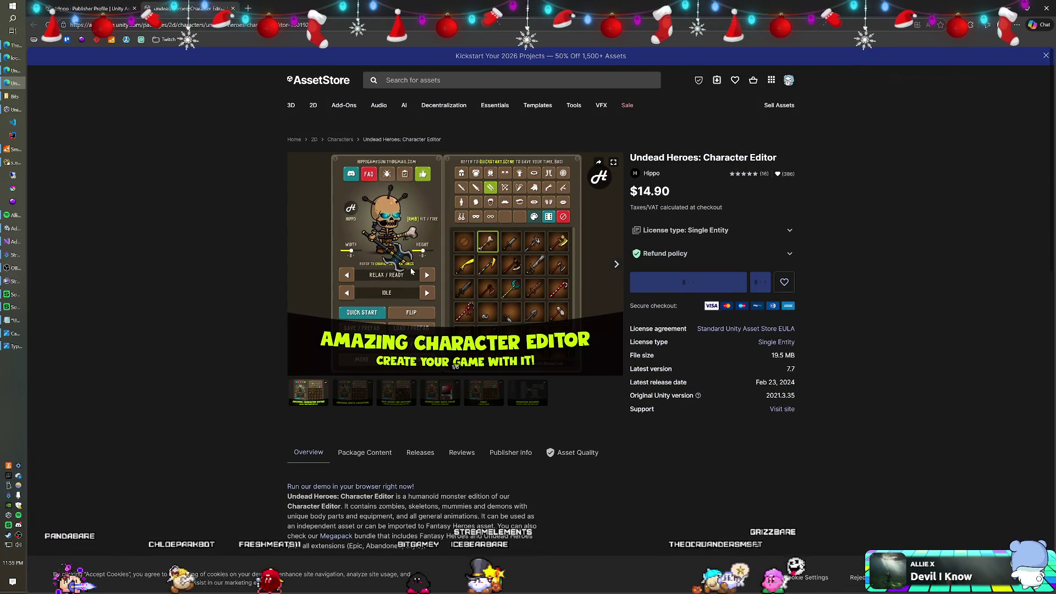
# Browse the Sprite Collection and Armor gallery images, then launch the itch.io browser demo.
pyautogui.click(350, 417)
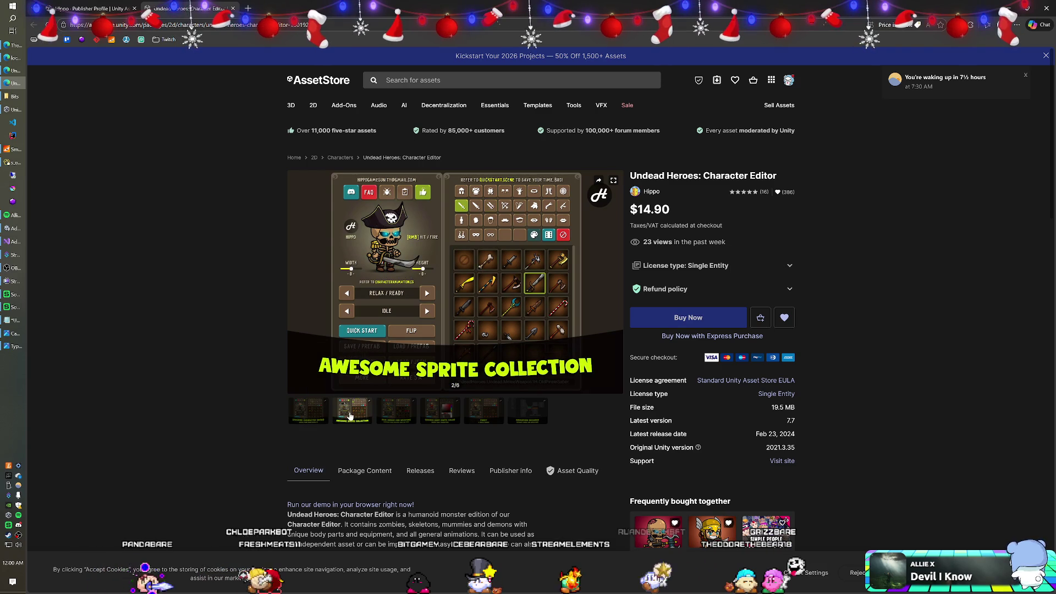
pyautogui.click(393, 413)
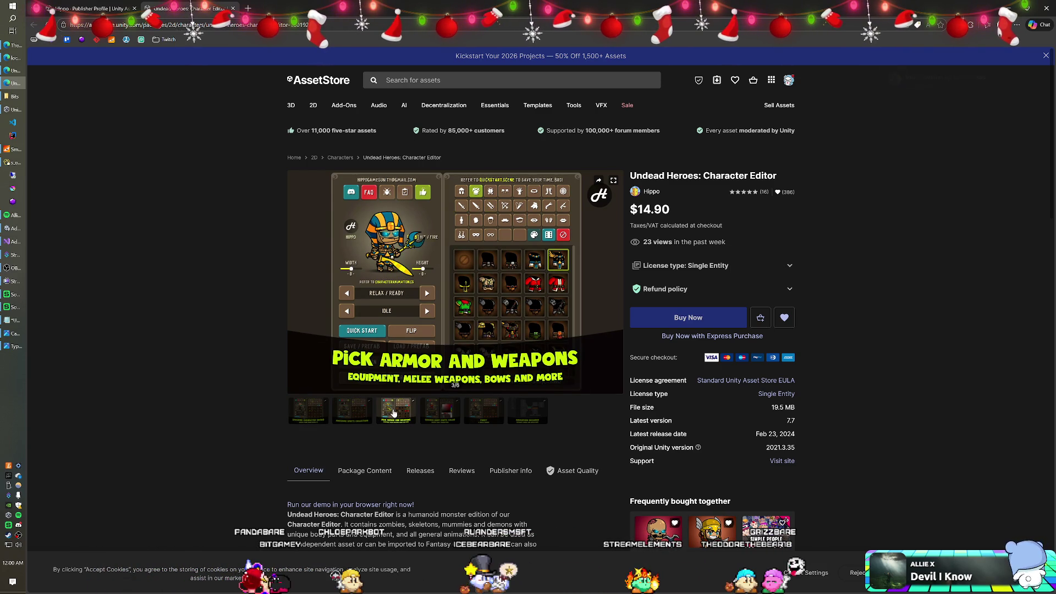
pyautogui.scroll(-1, 397, 440)
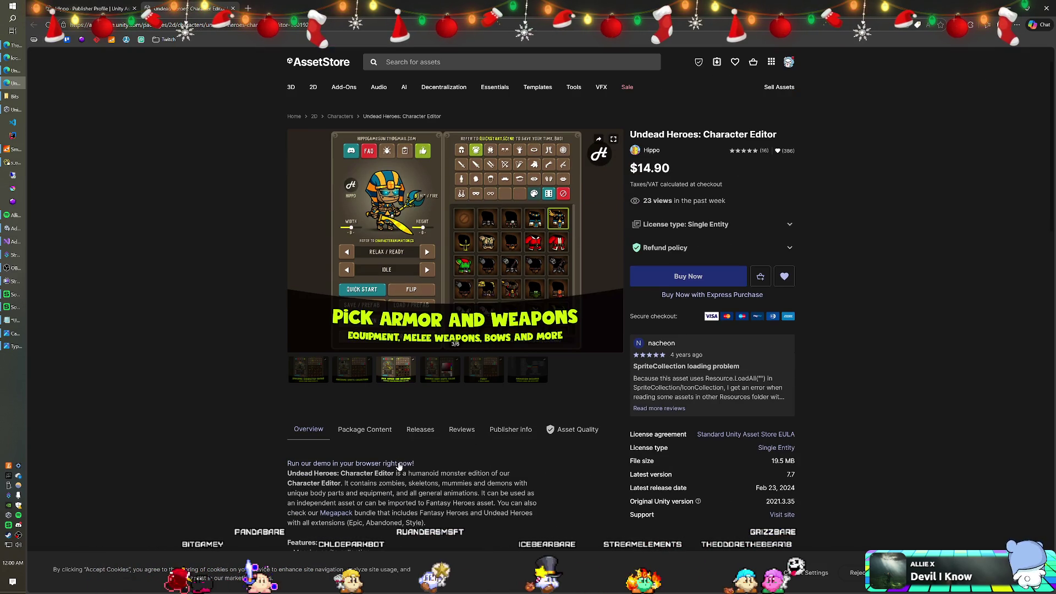
pyautogui.click(399, 465)
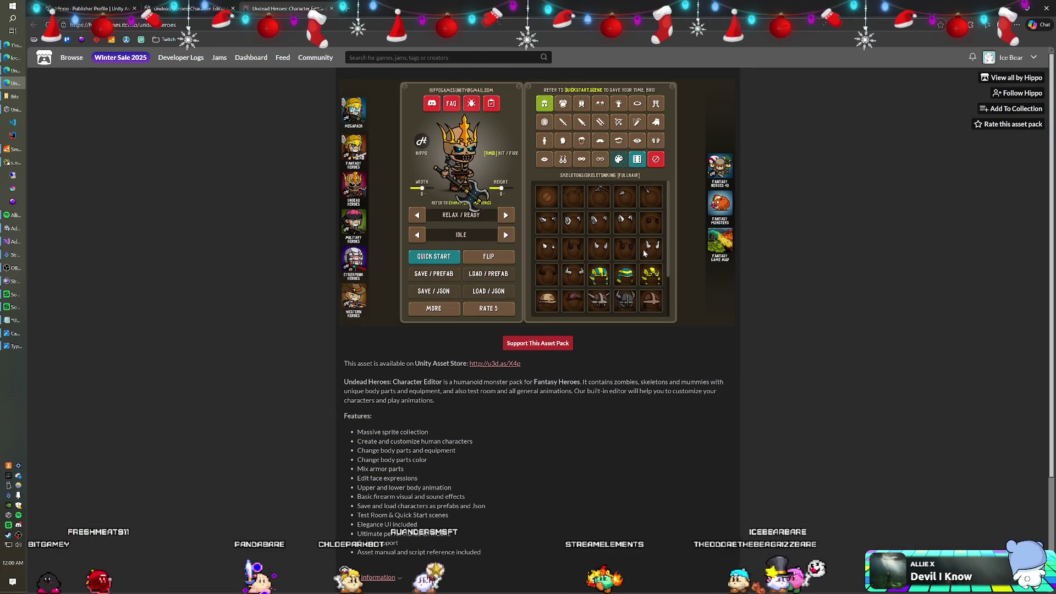
# Swap the demo character's crown for horns and bring the Untitled Notepad notes forward.
pyautogui.click(649, 253)
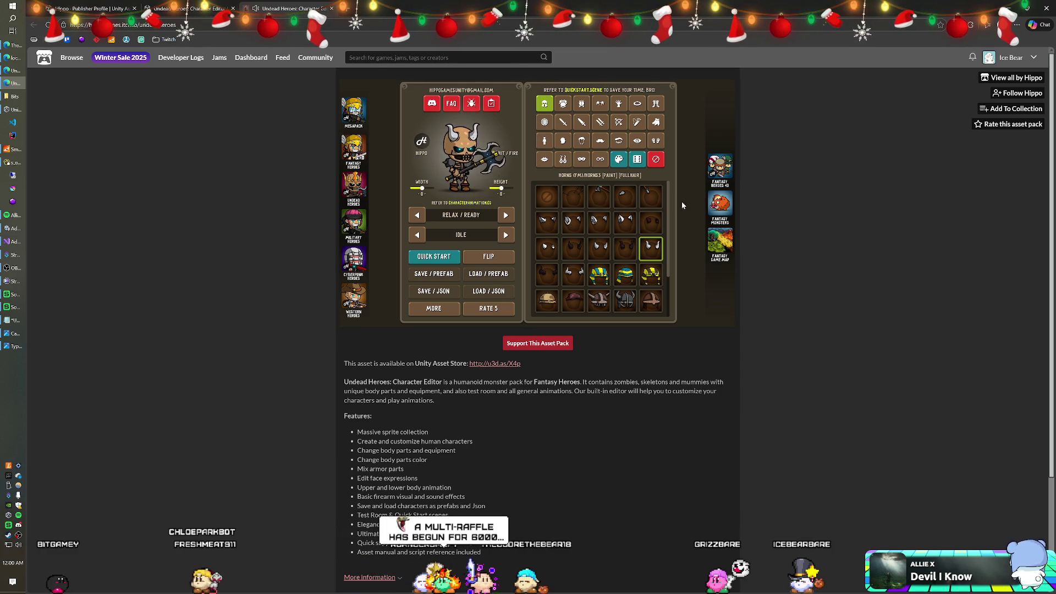
pyautogui.keyDown('ctrl'); pyautogui.scroll(4, 770, 302); pyautogui.keyUp('ctrl')
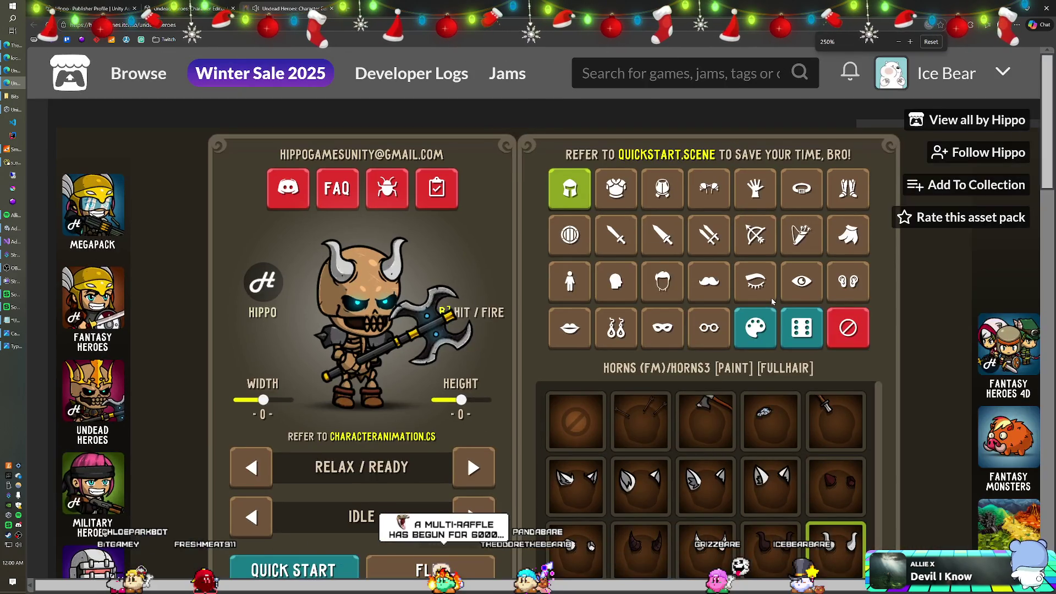
pyautogui.keyDown('ctrl'); pyautogui.scroll(-3, 949, 302); pyautogui.keyUp('ctrl')
pyautogui.keyDown('ctrl'); pyautogui.scroll(1, 902, 295); pyautogui.keyUp('ctrl')
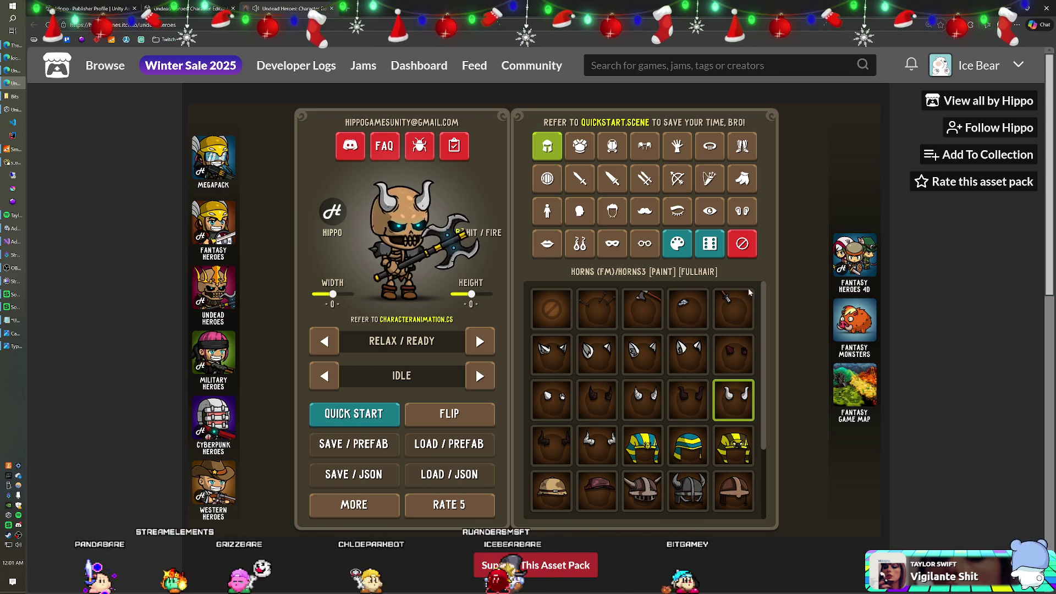
pyautogui.click(25, 317)
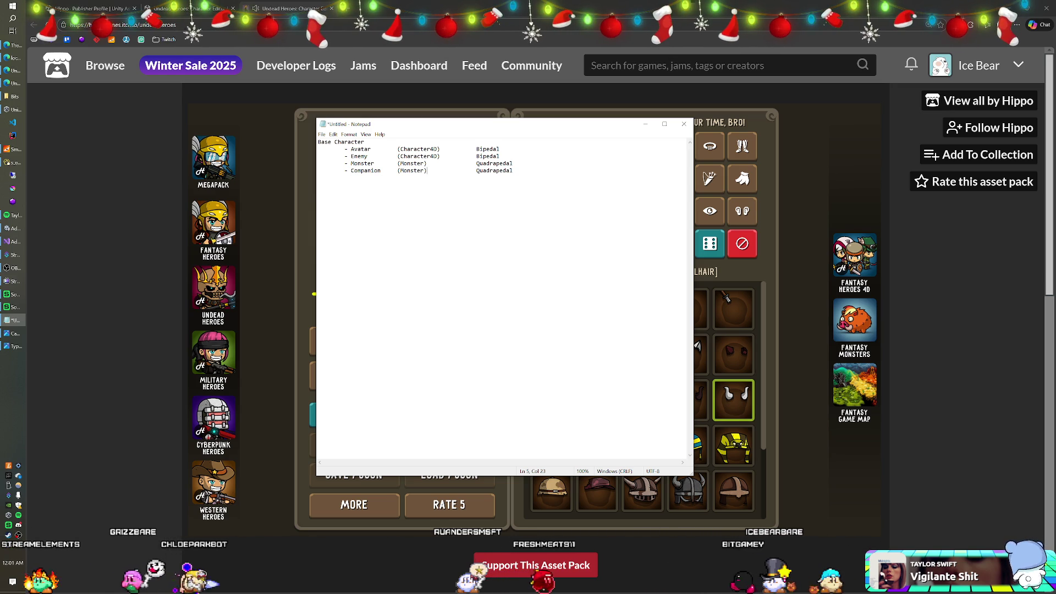
# Delete the Monster Quadrapedal line and change the Enemy line's Character4D to Monster.
pyautogui.hotkey('shift', 'Up')
pyautogui.press('BackSpace')
pyautogui.click(376, 164)
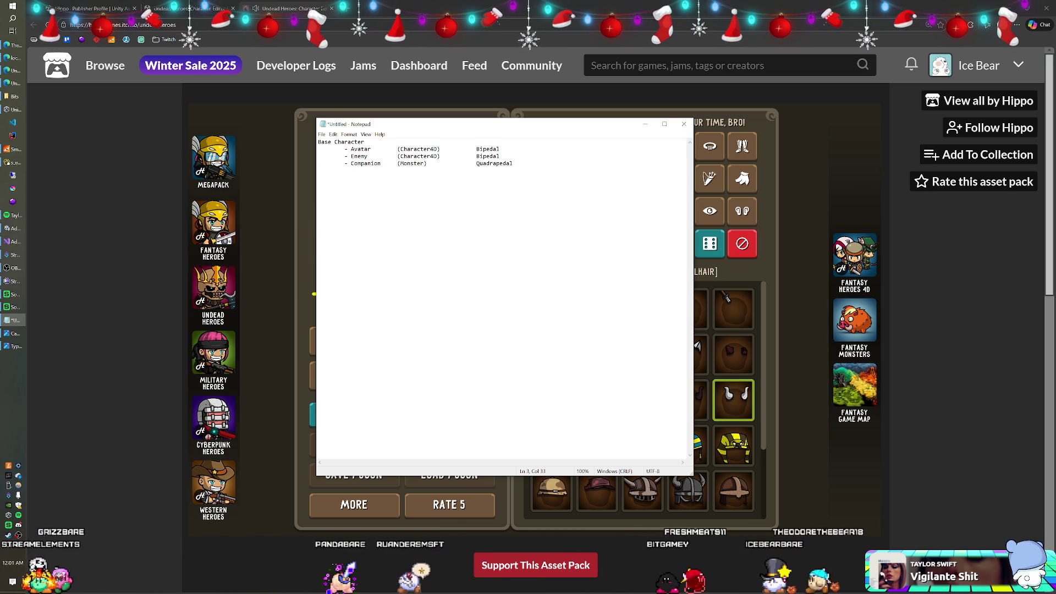
pyautogui.hotkey('ctrl', 'shift', 'Right')
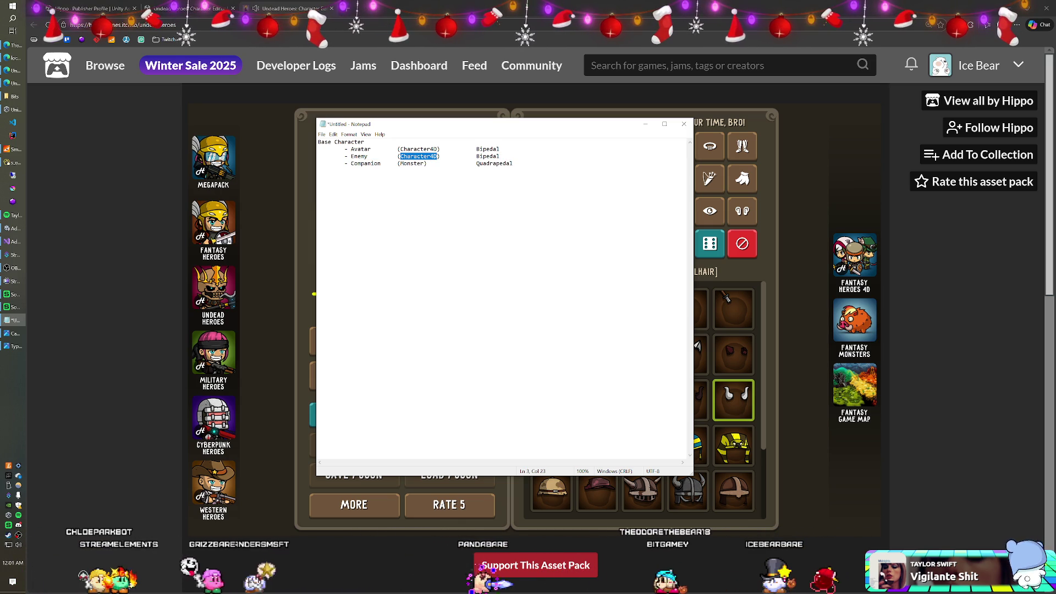
pyautogui.write('Monst')
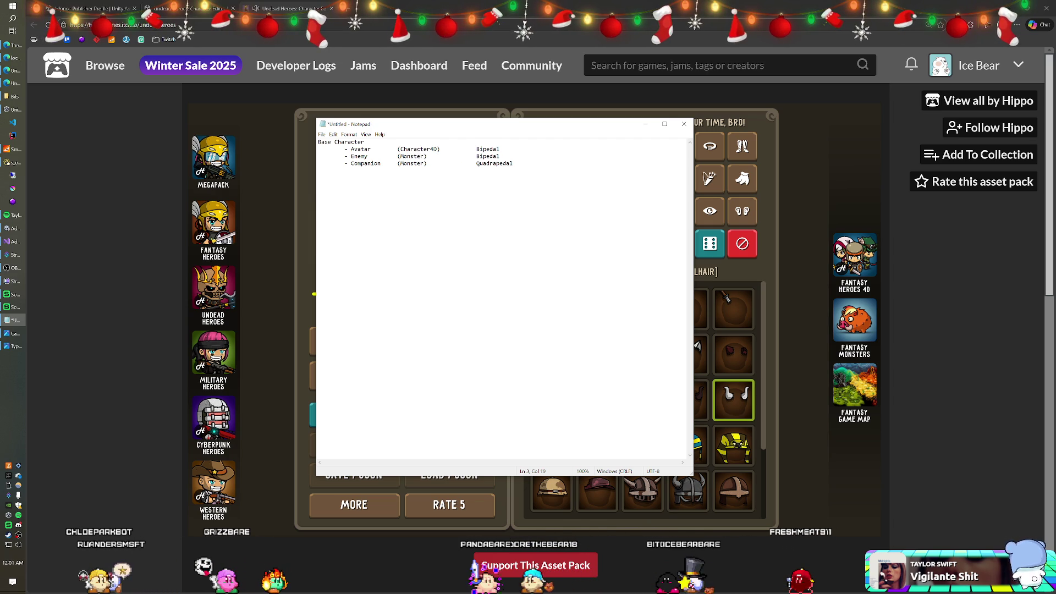
pyautogui.press('End')
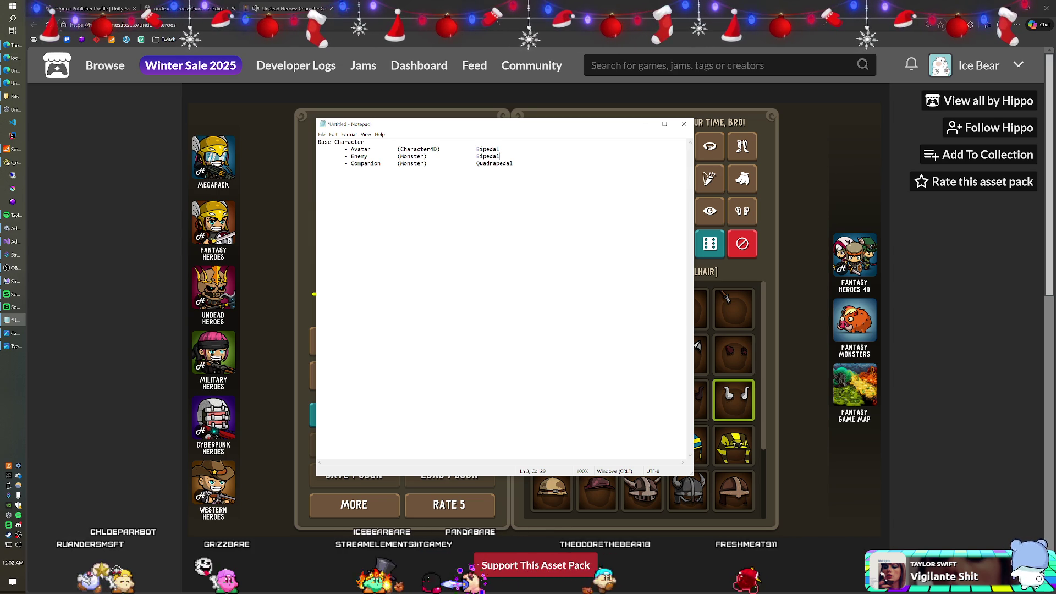
pyautogui.click(341, 141)
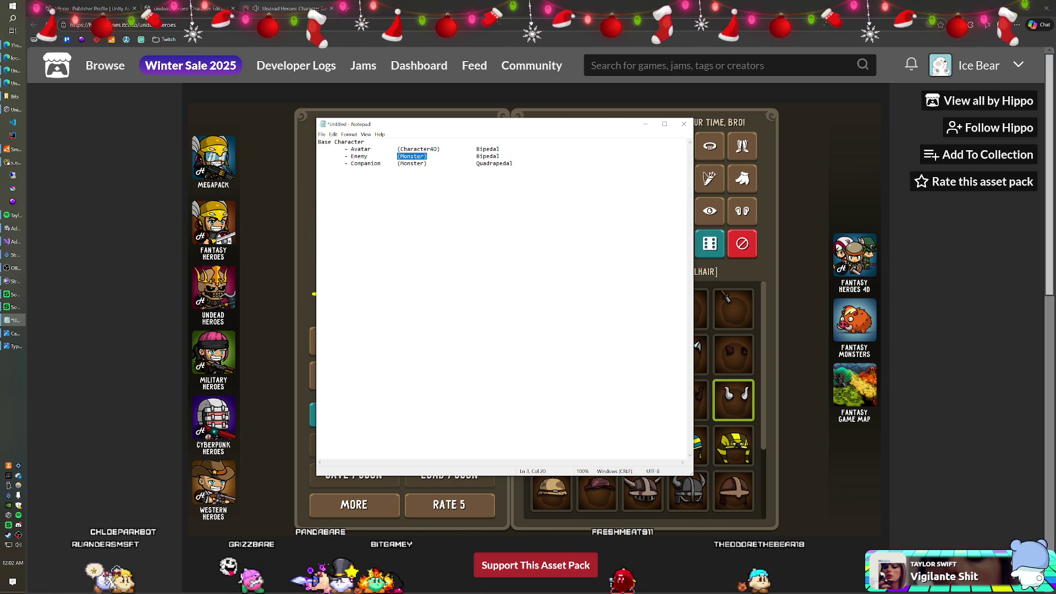
pyautogui.click(397, 149)
# Select the Avatar Character4D text, move to the Companion line, then minimize the Notepad notes.
pyautogui.hotkey('ctrl', 'shift', 'Right')
pyautogui.hotkey('ctrl', 'shift', 'Right')
pyautogui.hotkey('ctrl', 'shift', 'Right')
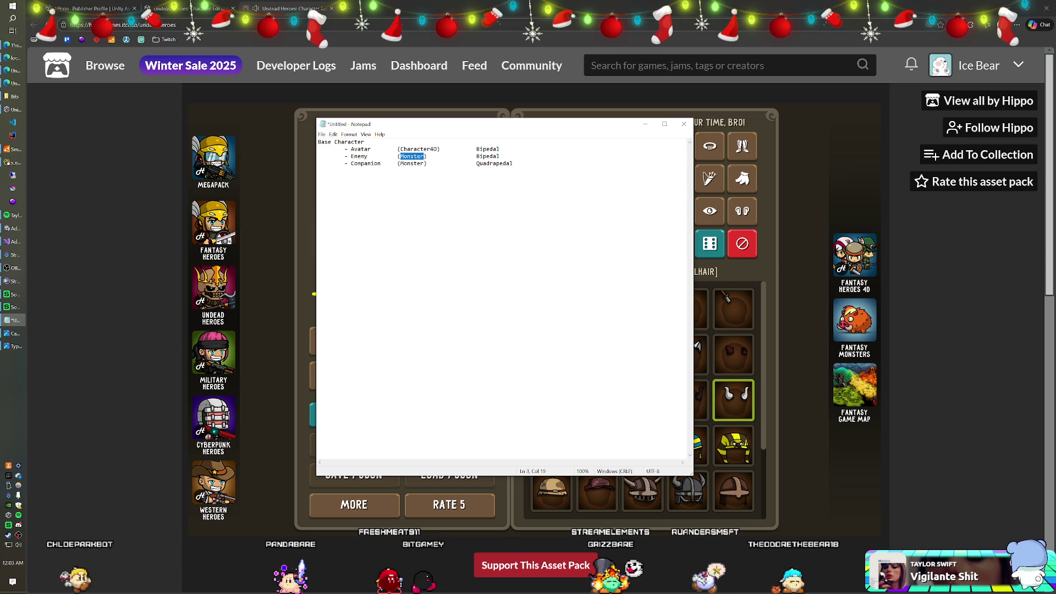
pyautogui.click(450, 164)
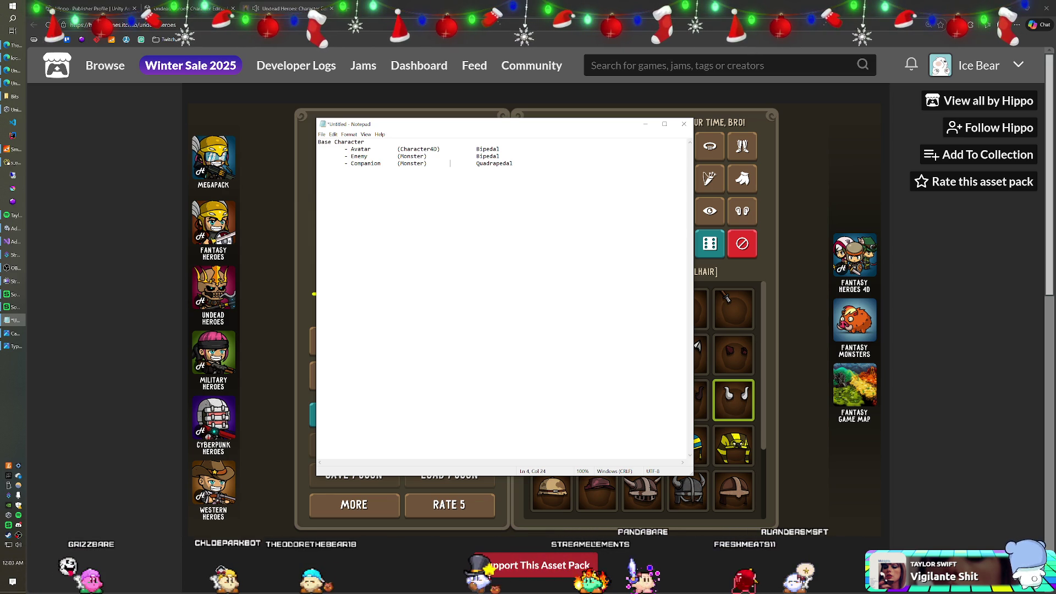
pyautogui.click(274, 180)
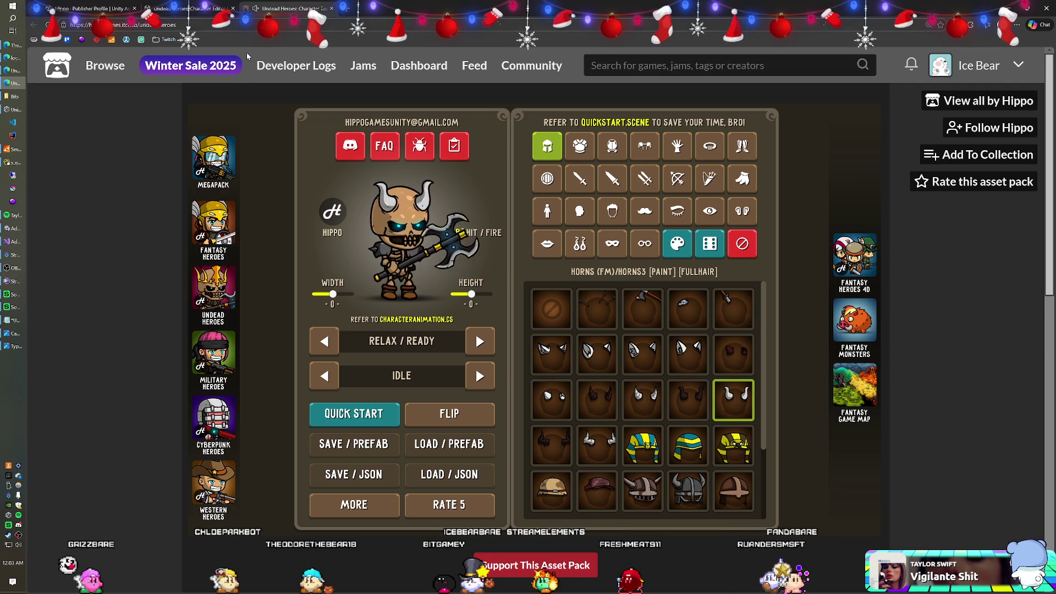
# Bring the Notepad notes listing Avatar, Enemy and Companion in front of the itch.io page.
pyautogui.moveTo(230, 83)
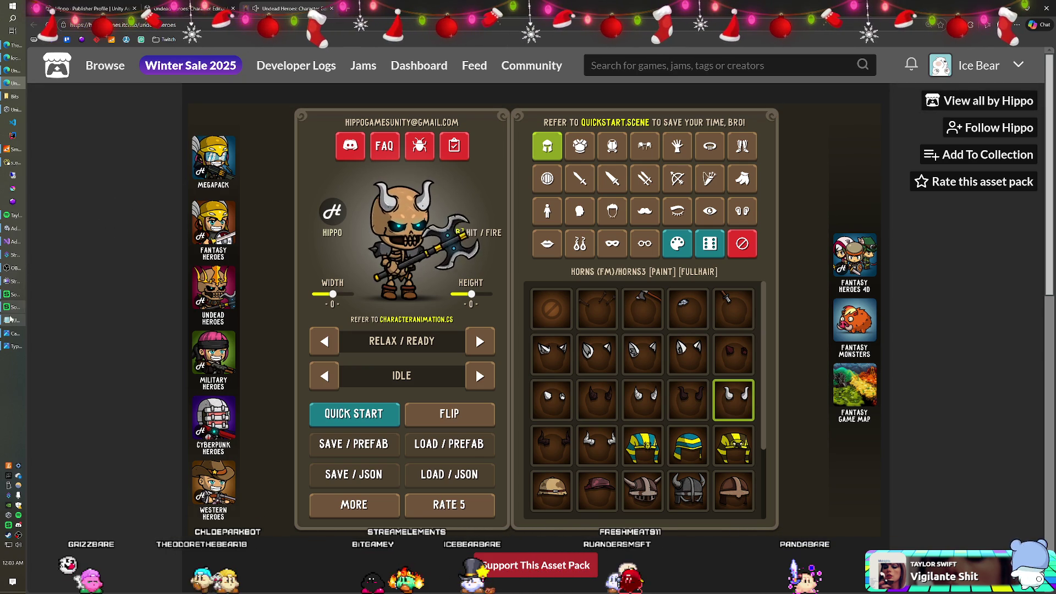
pyautogui.click(13, 319)
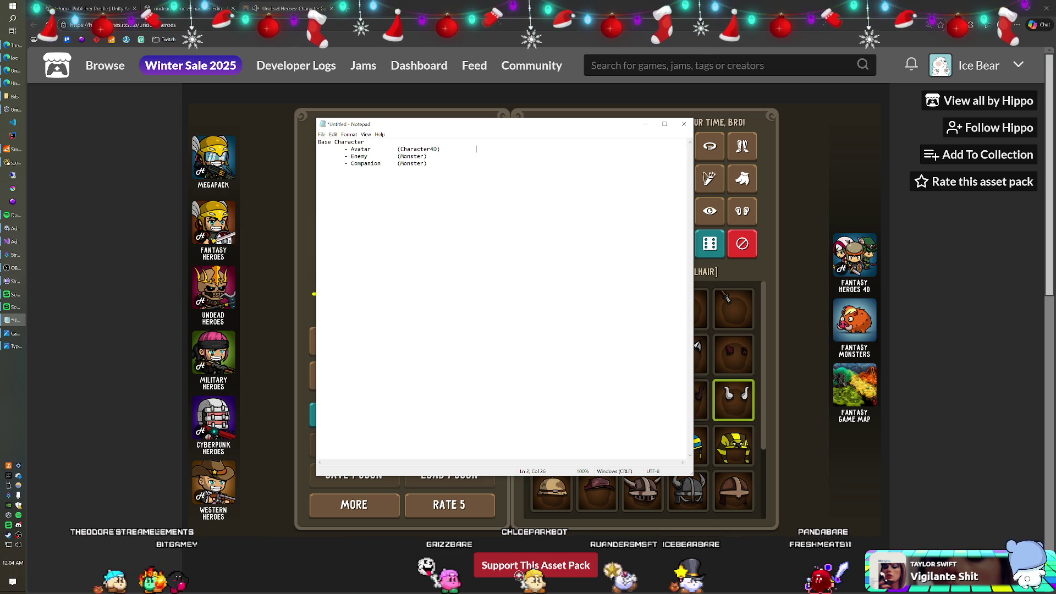
# Replace the Enemy and Companion lines' (Monster) types with (Character2D).
pyautogui.doubleClick(412, 156)
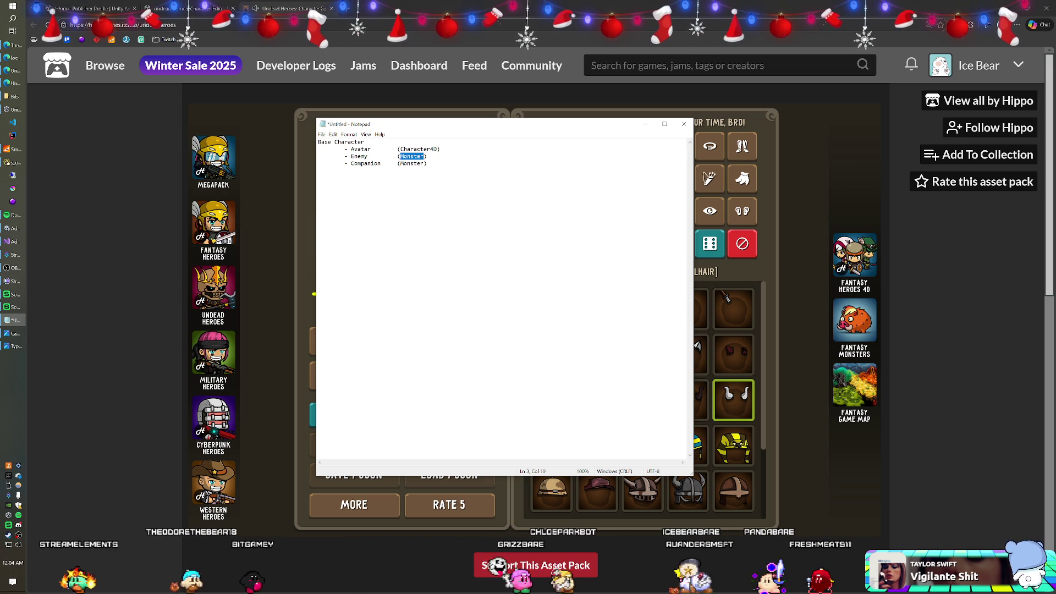
pyautogui.write('Character2D')
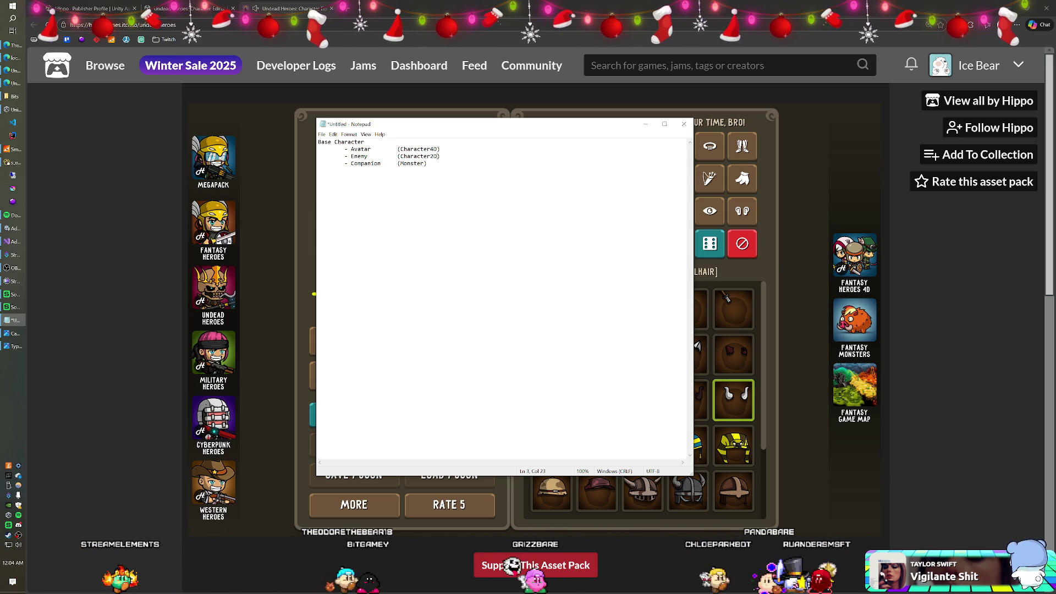
pyautogui.moveTo(400, 163); pyautogui.dragTo(425, 164)
pyautogui.write('Charac')
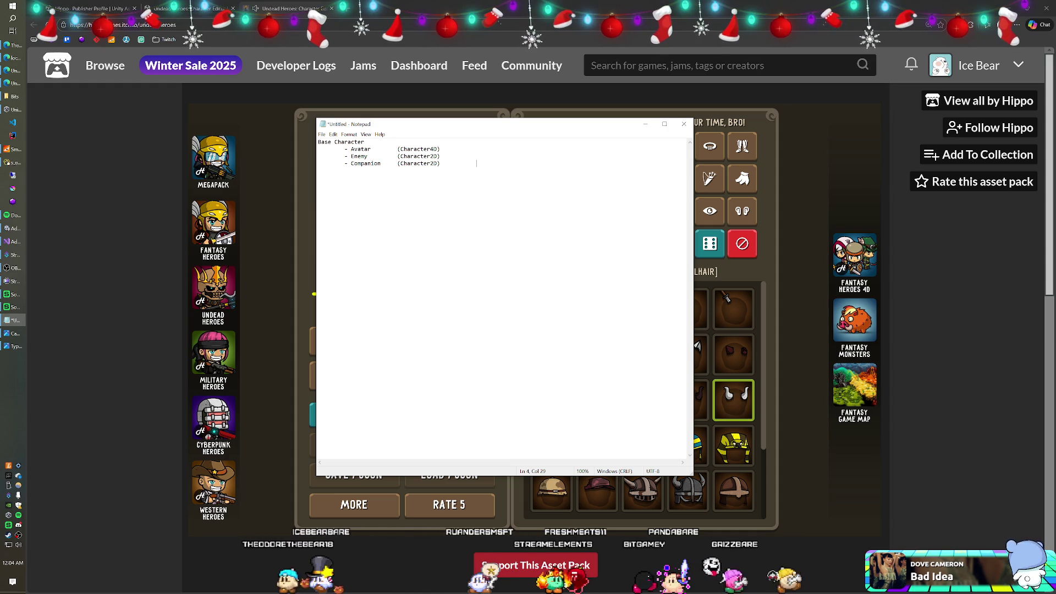
pyautogui.press('Up')
pyautogui.press('Up')
pyautogui.press('Up')
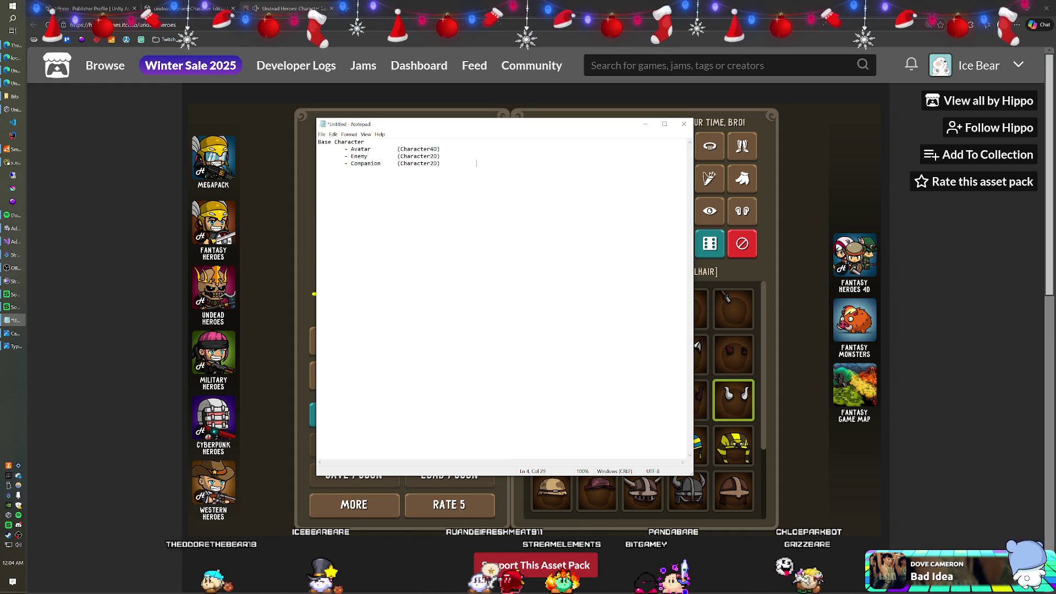
pyautogui.press('Left')
pyautogui.press('Left')
pyautogui.press('Left')
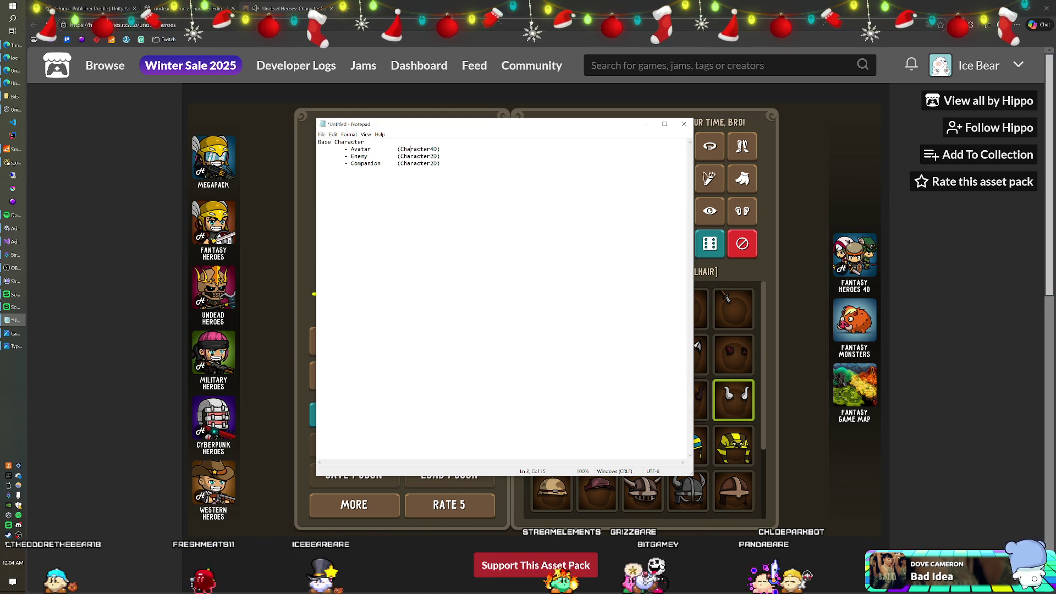
pyautogui.click(332, 142)
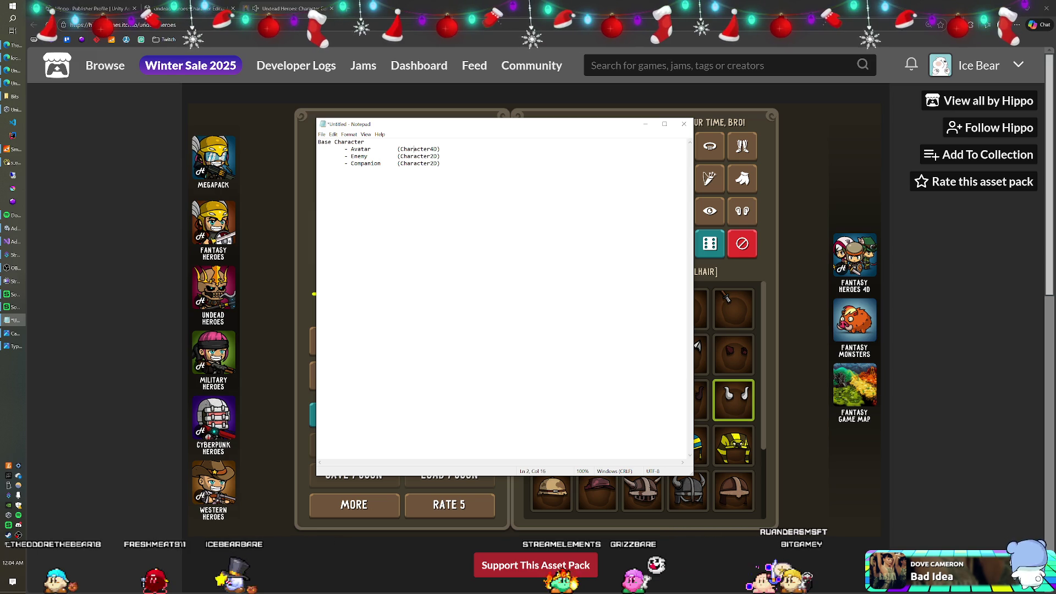
# Delete the Companion line, add '& Companion' after Enemy, and tab-align the Avatar type.
pyautogui.click(416, 163)
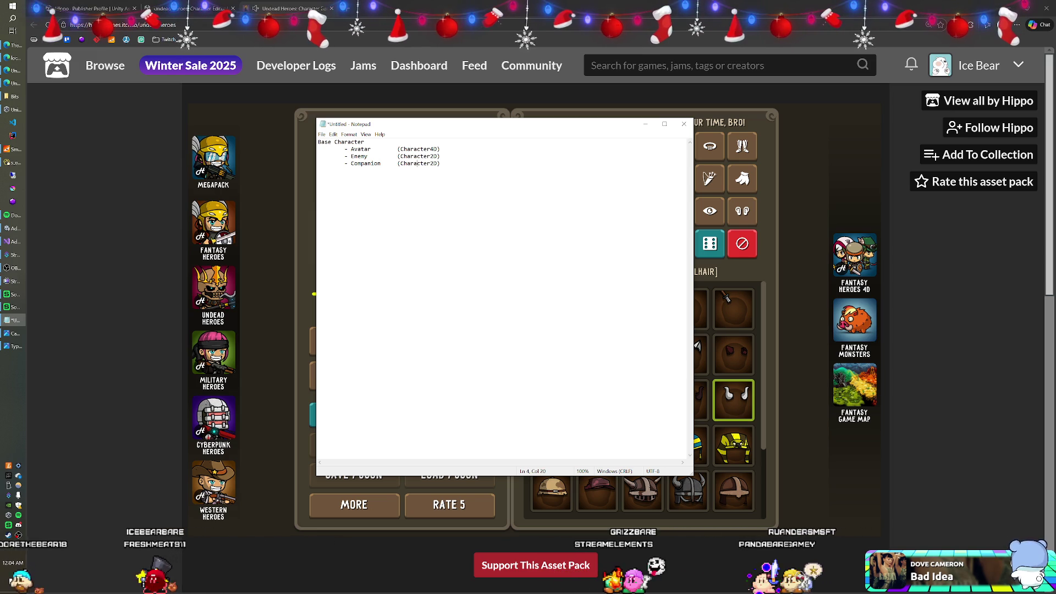
pyautogui.press('End')
pyautogui.hotkey('shift', 'Up')
pyautogui.press('BackSpace')
pyautogui.click(371, 156)
pyautogui.write('& Companion')
pyautogui.click(398, 149)
pyautogui.press('Tab')
pyautogui.click(411, 156)
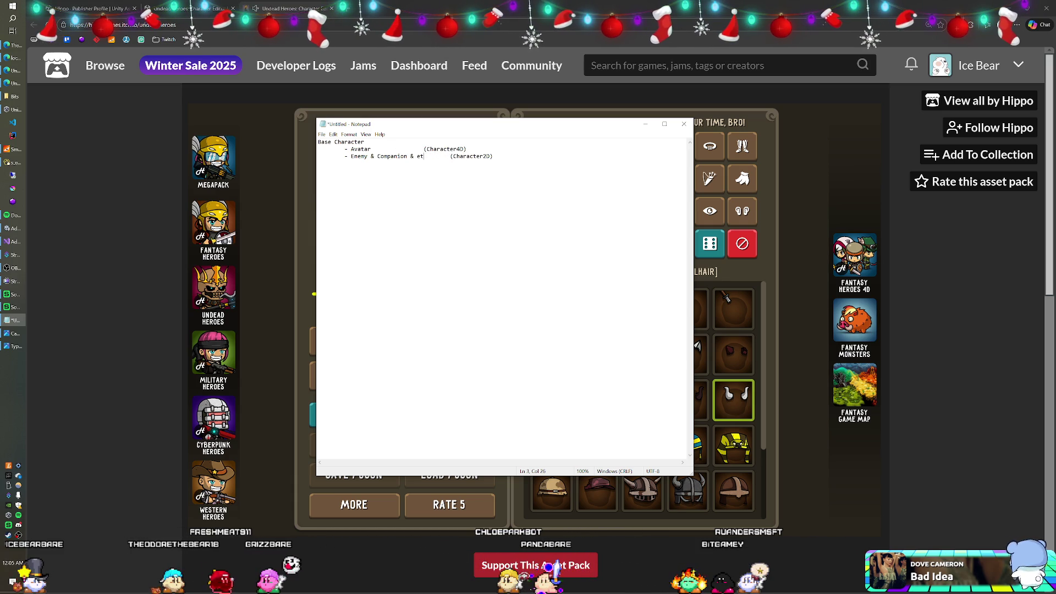
# Change the '&' after Enemy to a comma and rename Avatar to 'Player Avatars'.
pyautogui.hotkey('ctrl', 'Left')
pyautogui.hotkey('ctrl', 'Left')
pyautogui.hotkey('ctrl', 'Left')
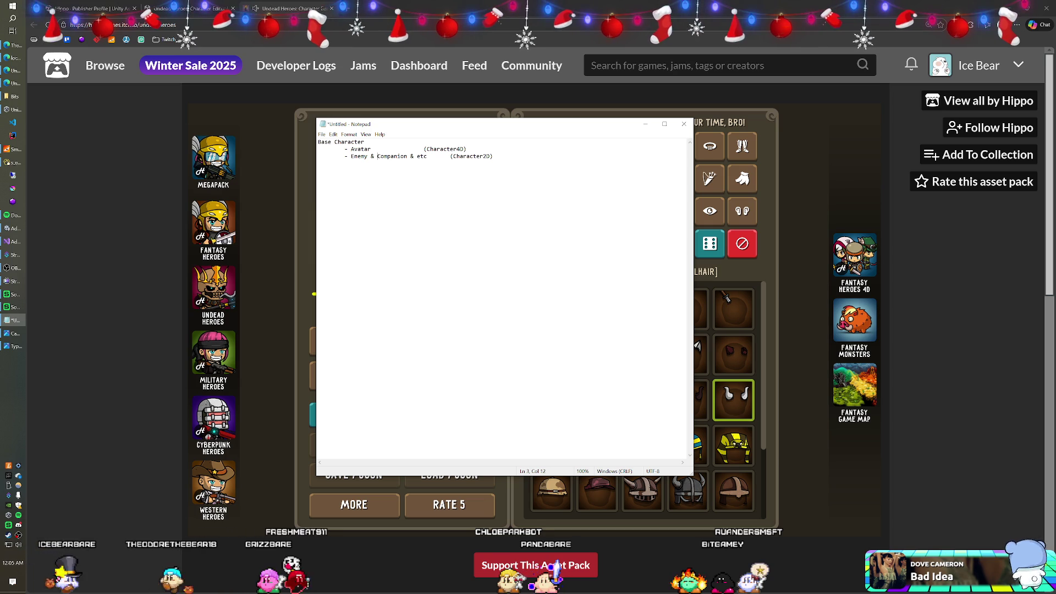
pyautogui.press('BackSpace')
pyautogui.press('BackSpace')
pyautogui.press('BackSpace')
pyautogui.write(',')
pyautogui.press('Up')
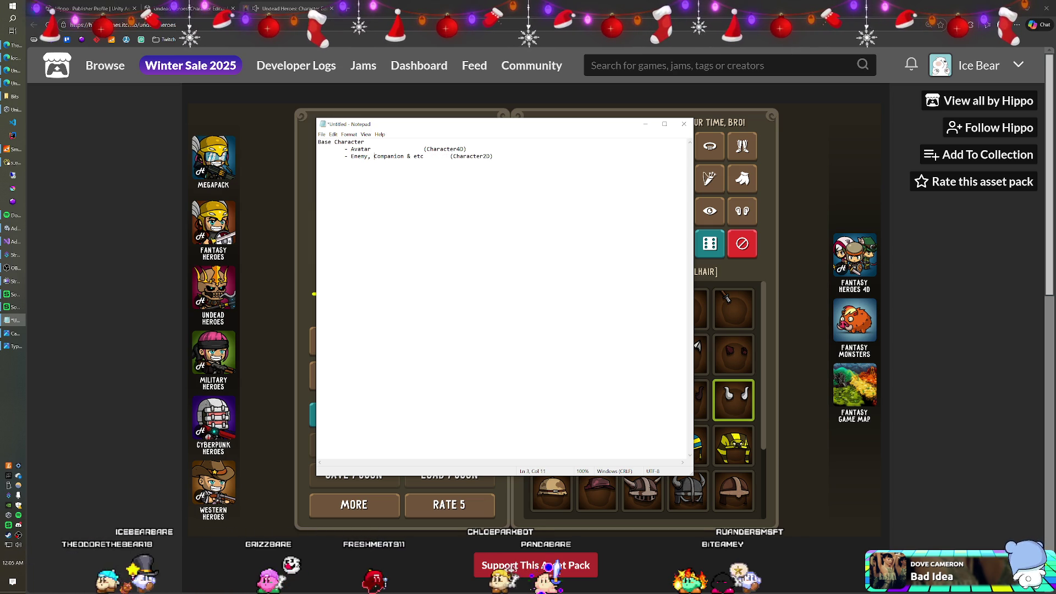
pyautogui.hotkey('ctrl', 'Left')
pyautogui.write('Player')
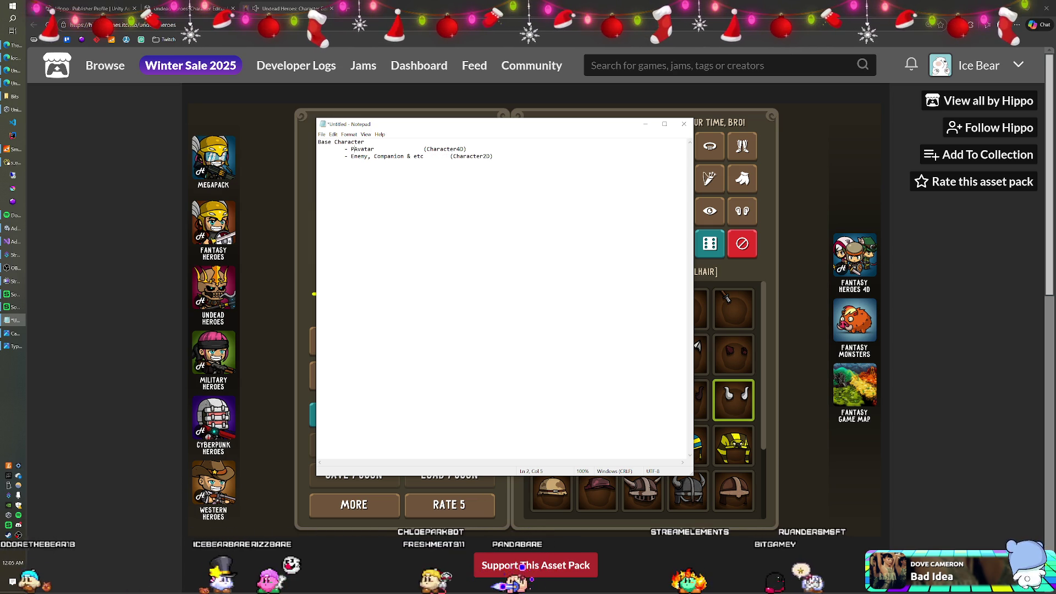
pyautogui.press('Right')
pyautogui.press('Right')
pyautogui.press('Right')
pyautogui.write('s')
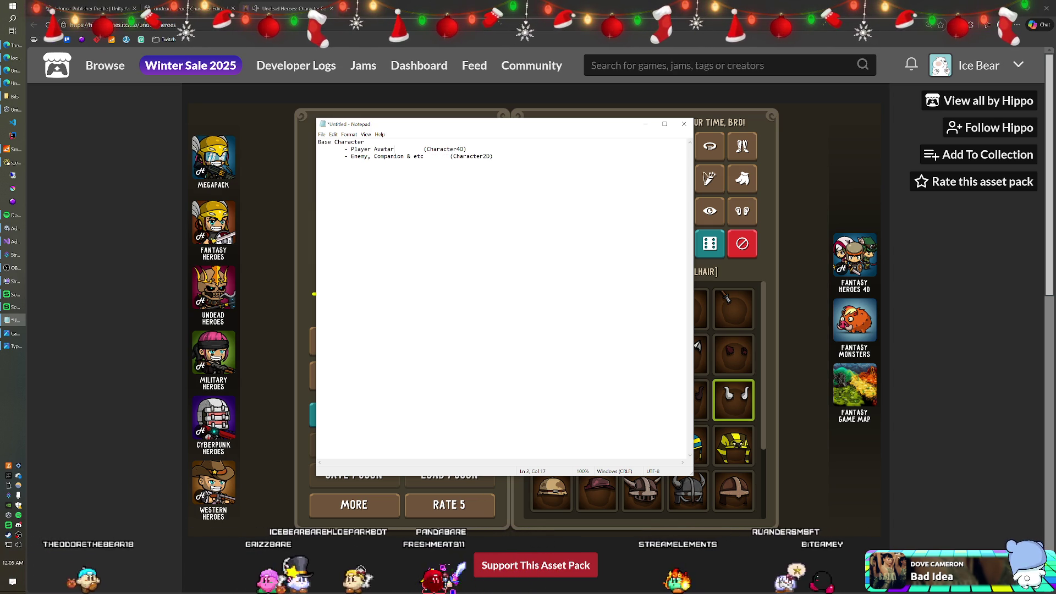
# Add a tab after the Character2D type to line up the types, then return to the itch.io demo.
pyautogui.click(493, 156)
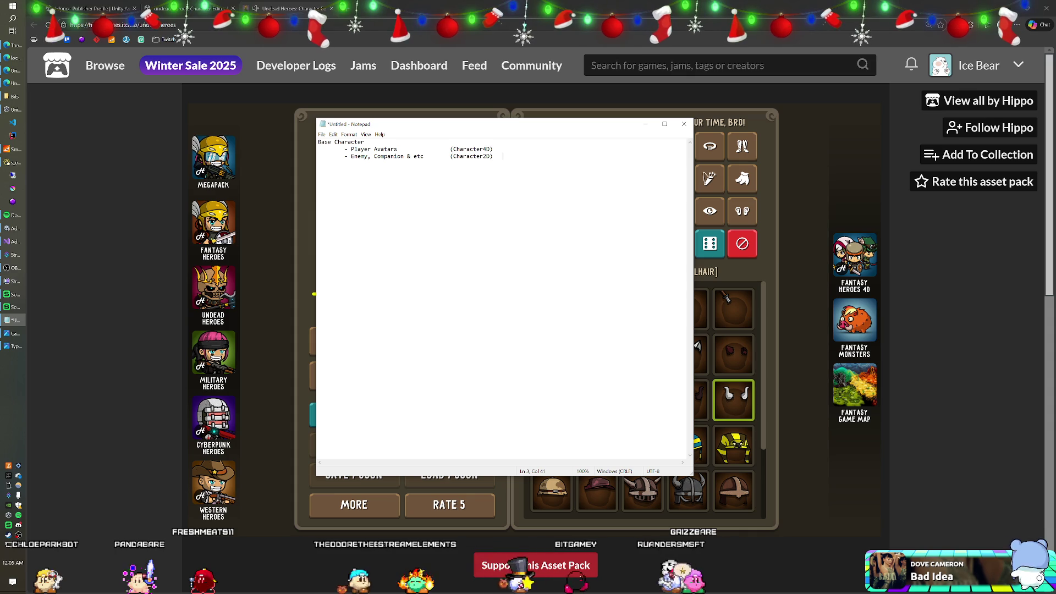
pyautogui.press('Tab')
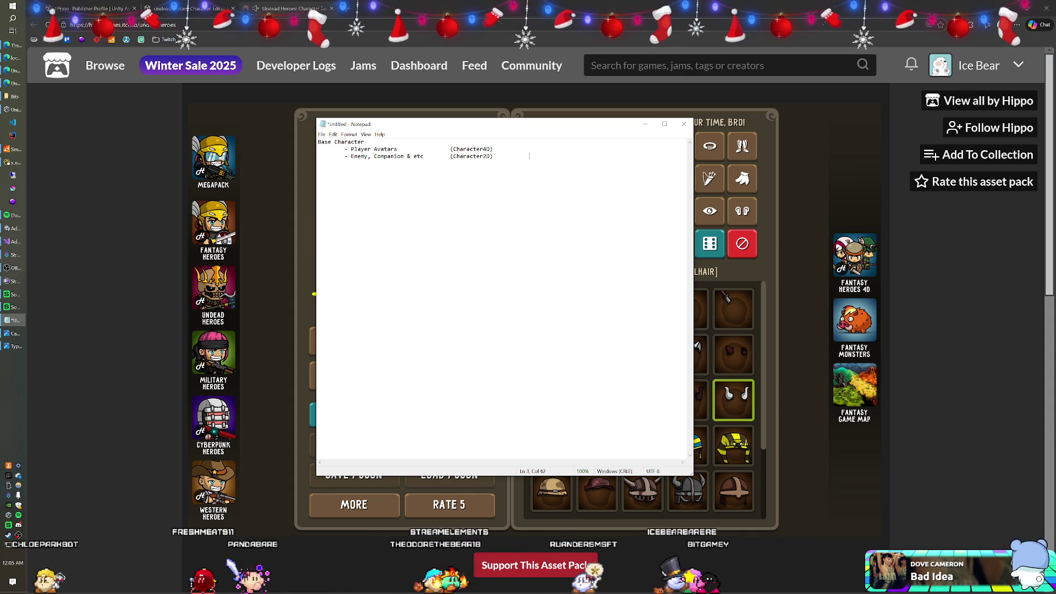
pyautogui.click(117, 211)
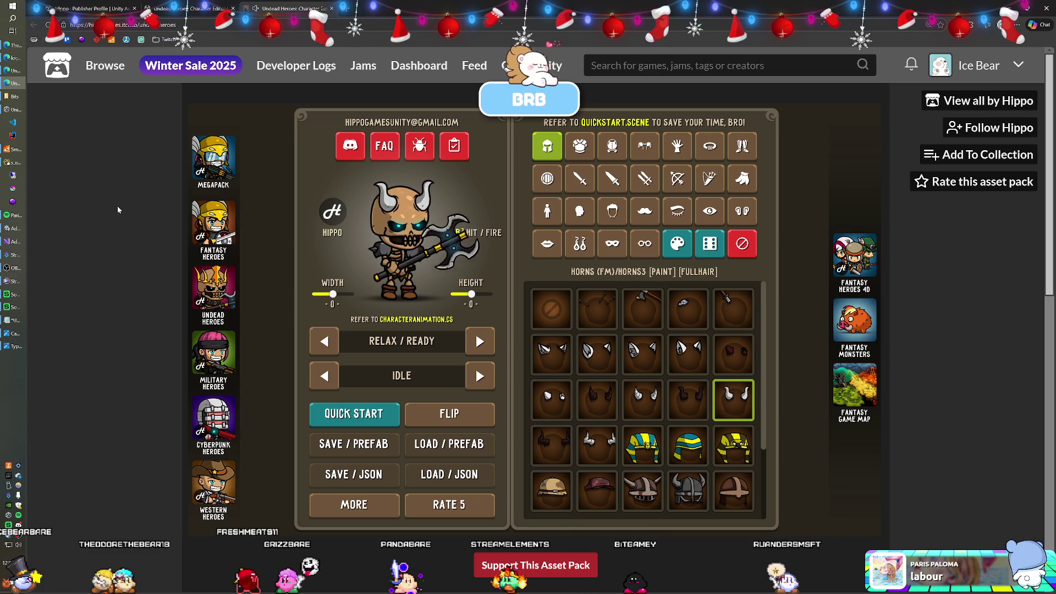
# Press F7 on the itch.io demo page, bringing up the caret browsing prompt.
pyautogui.press('F7')
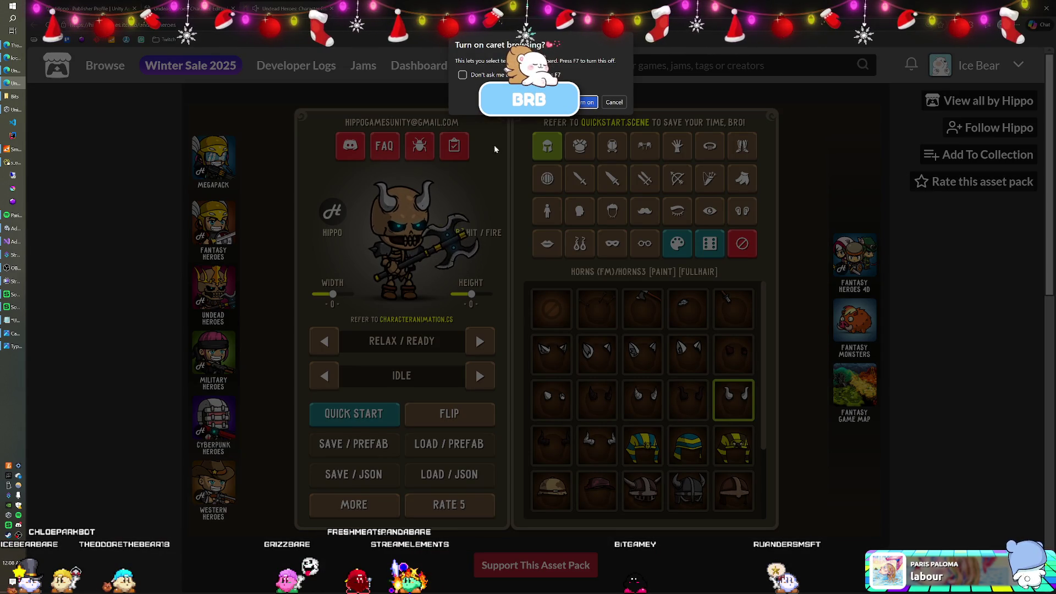
pyautogui.click(615, 103)
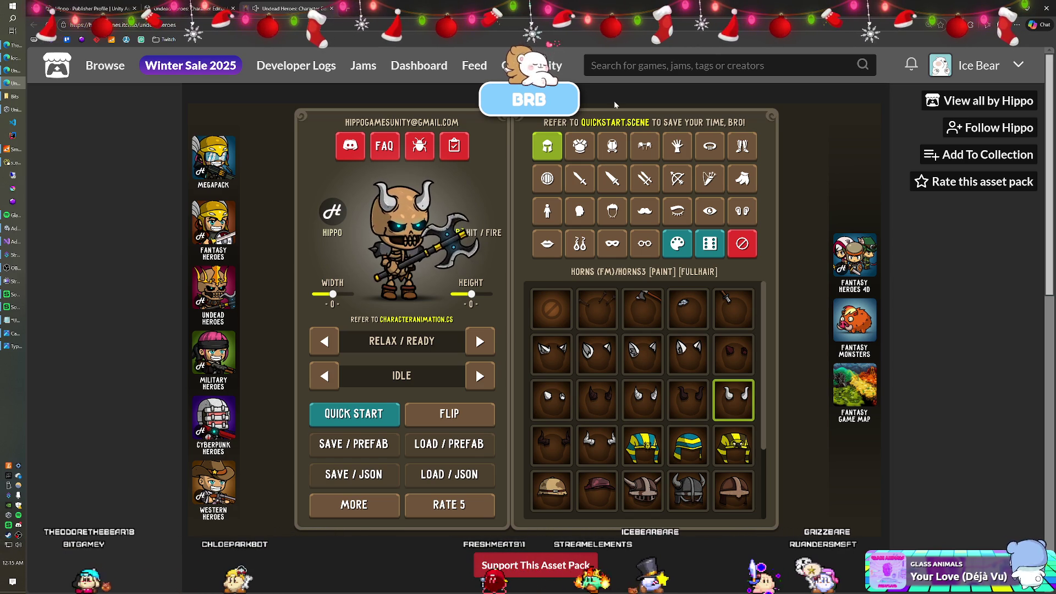
pyautogui.press('F7')
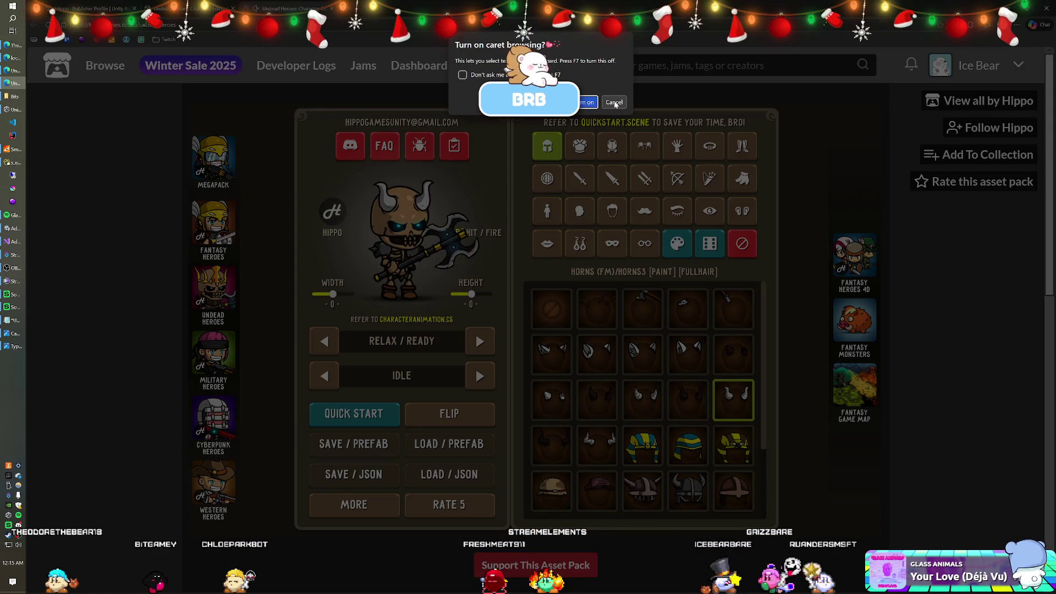
pyautogui.click(614, 102)
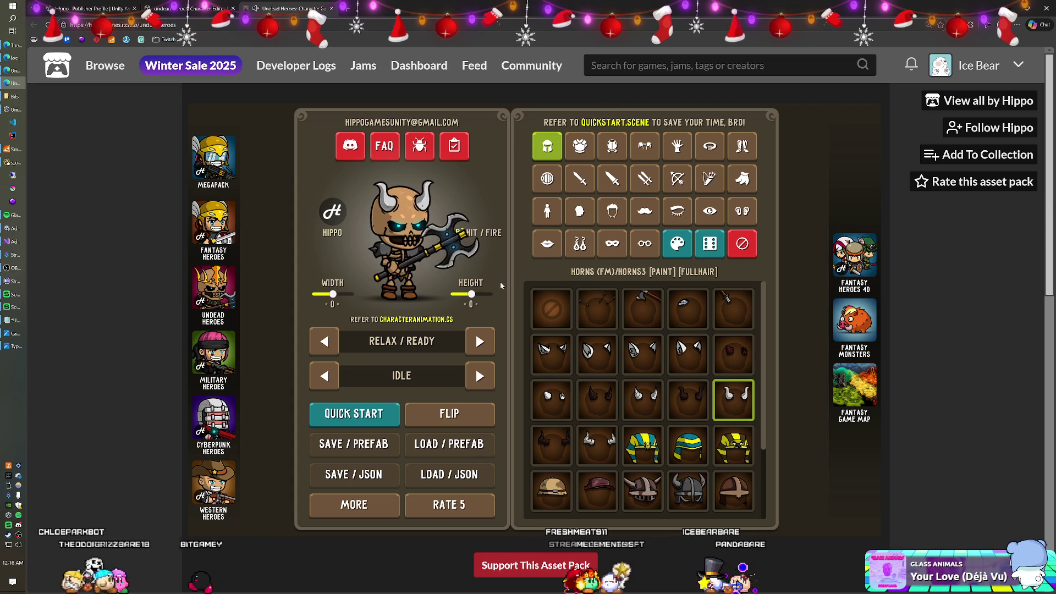
# Try skeleton, elf and mummy armors, settle on the red Santa outfit, and show the weapons.
pyautogui.click(580, 146)
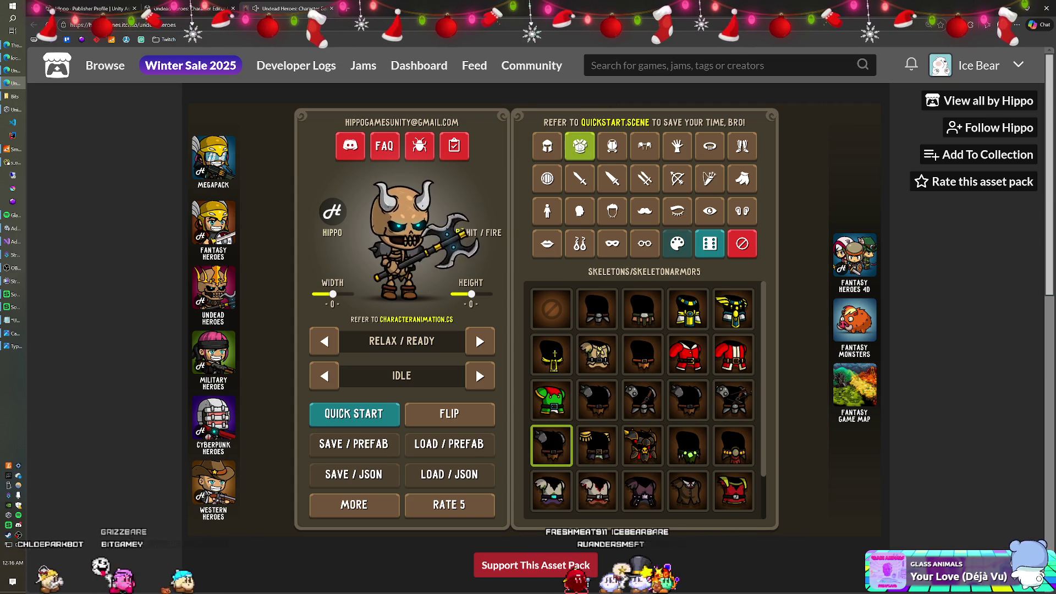
pyautogui.scroll(-1, 625, 352)
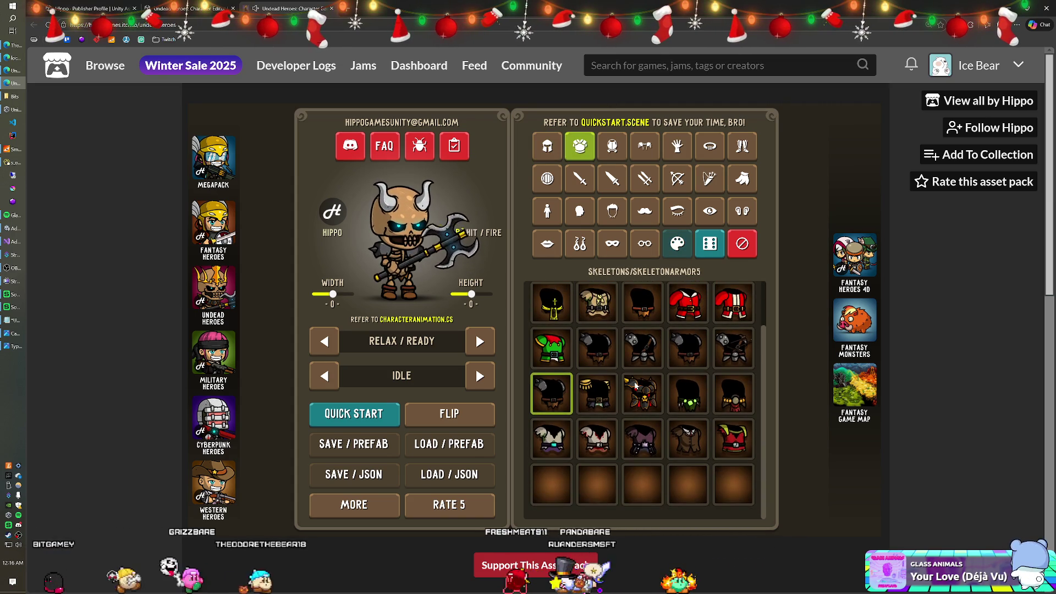
pyautogui.scroll(1, 638, 388)
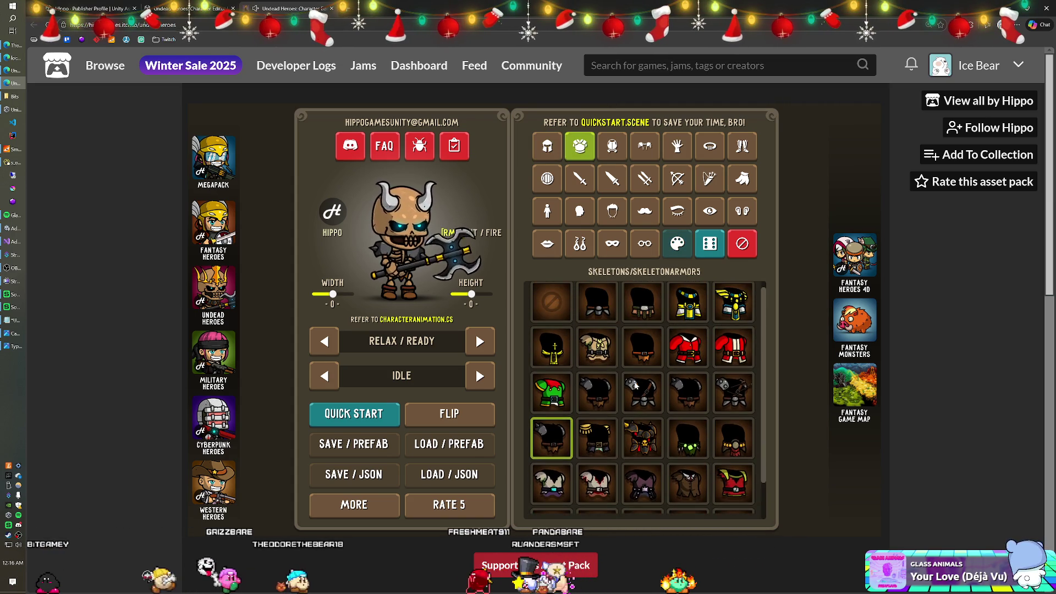
pyautogui.click(643, 392)
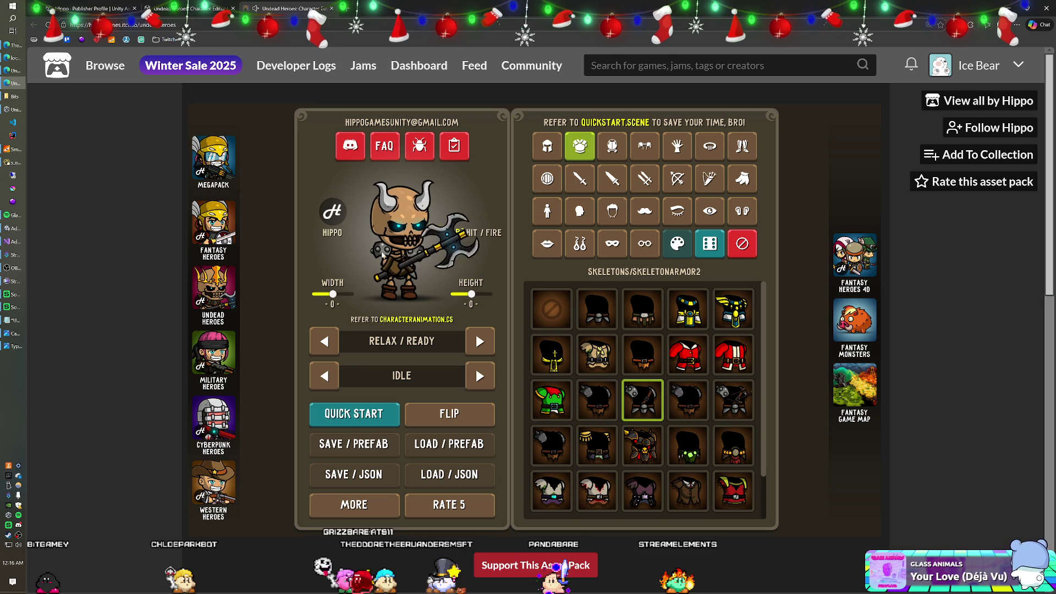
pyautogui.click(562, 405)
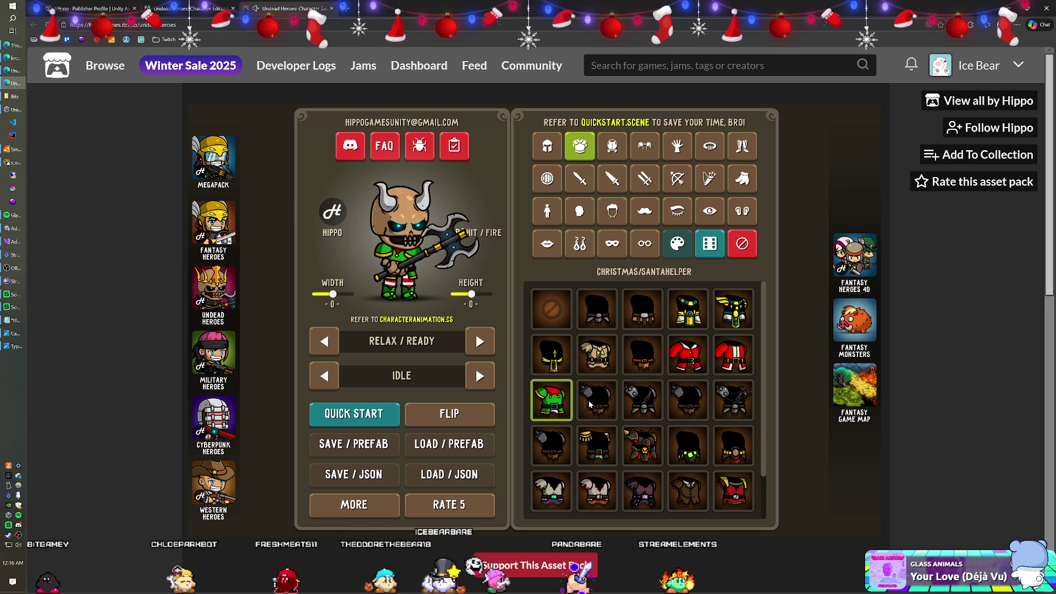
pyautogui.click(588, 401)
pyautogui.click(562, 401)
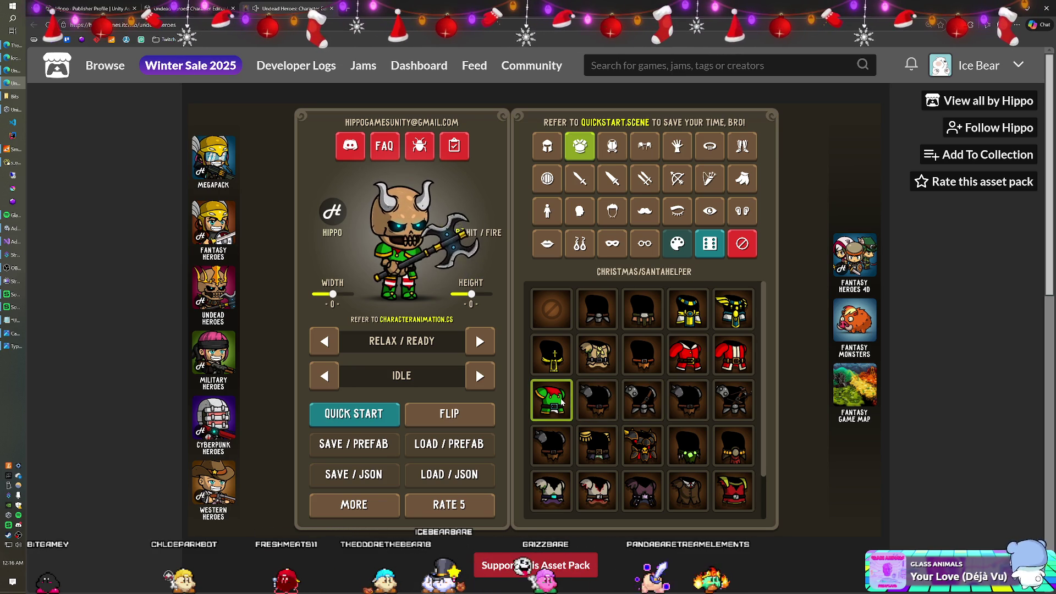
pyautogui.click(591, 400)
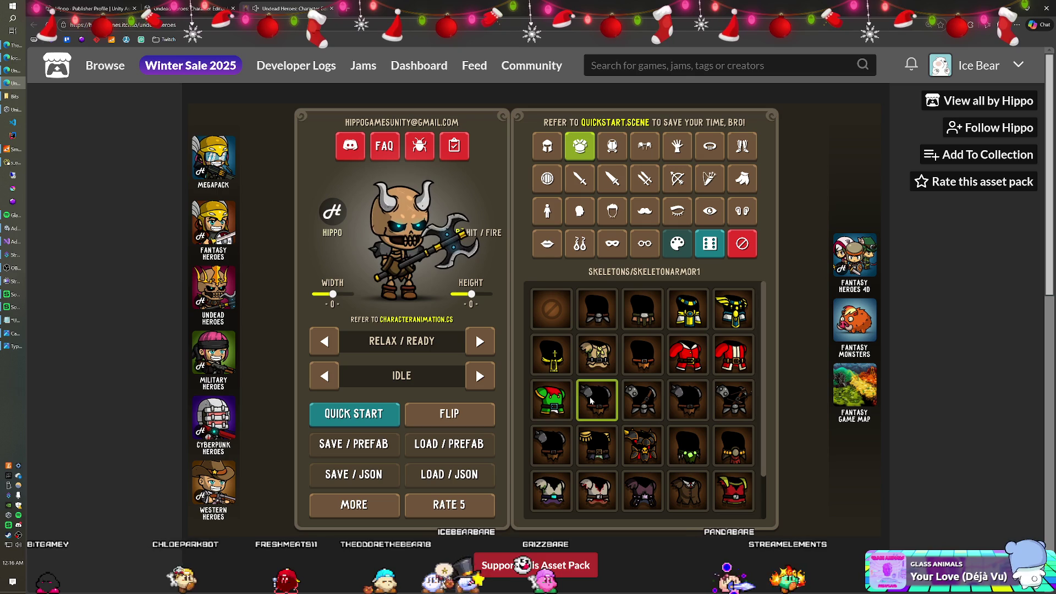
pyautogui.click(555, 402)
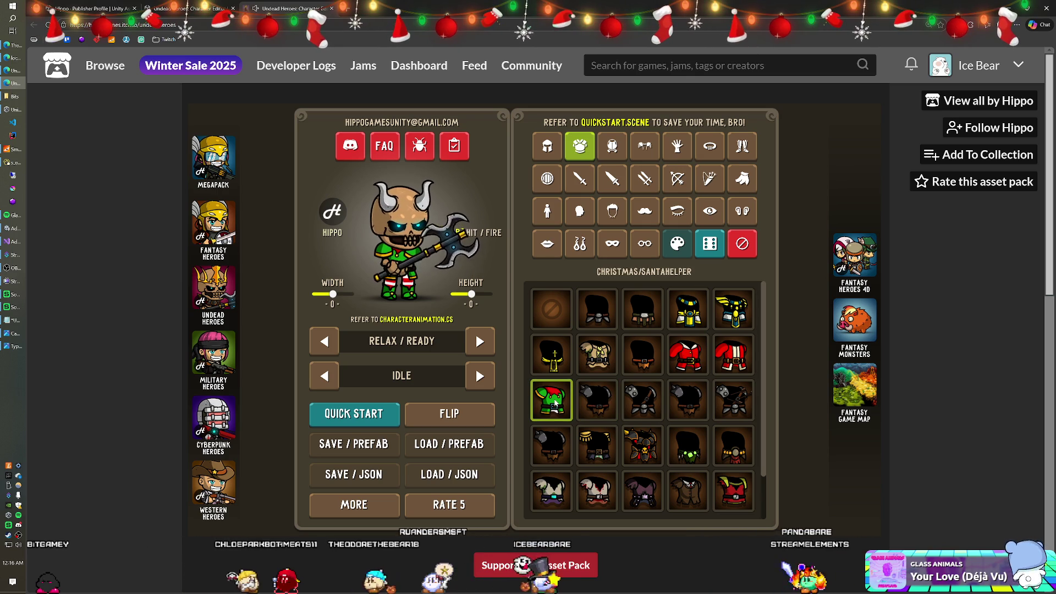
pyautogui.click(600, 356)
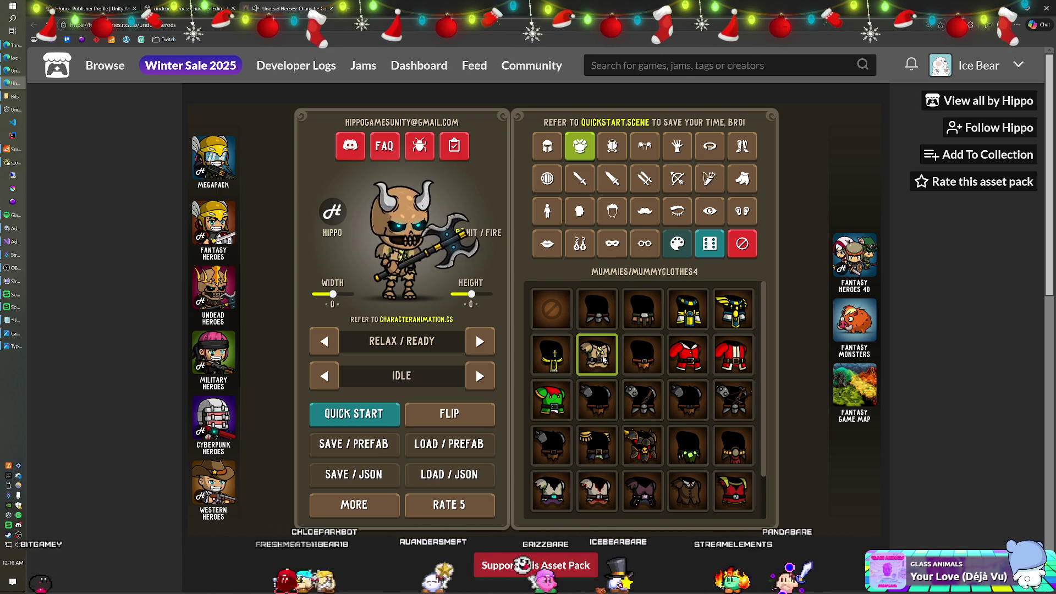
pyautogui.click(682, 355)
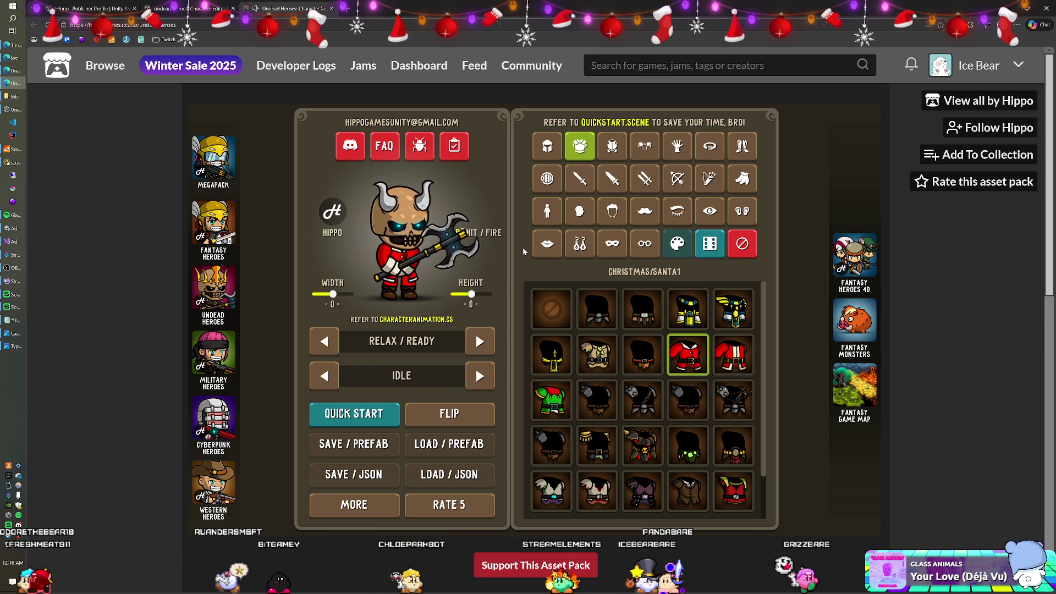
pyautogui.click(639, 189)
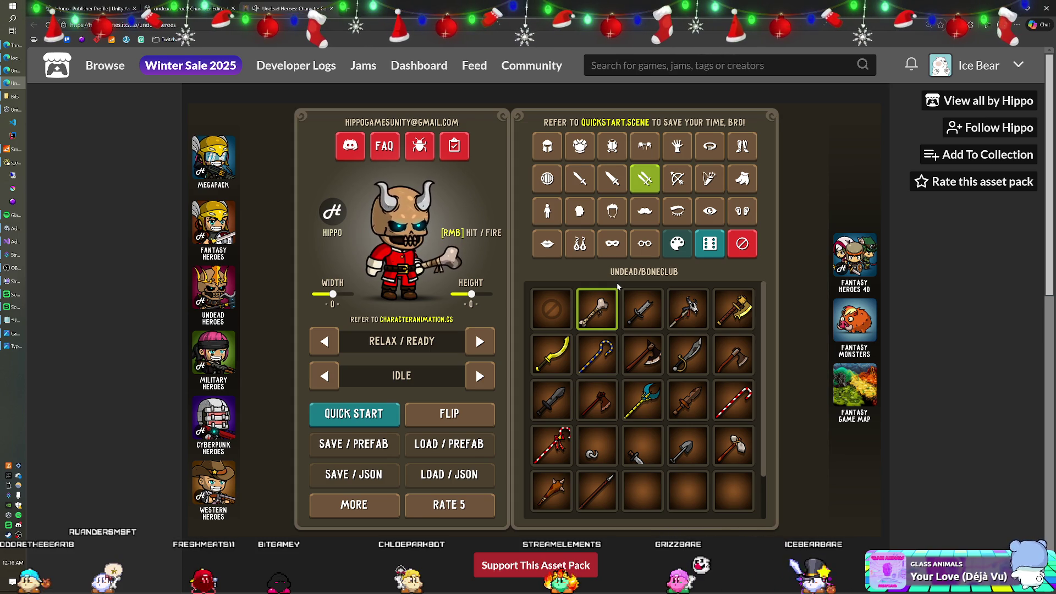
# Try the skeleton king axes with a strike, then equip the cursed sword and the walk animation.
pyautogui.click(579, 186)
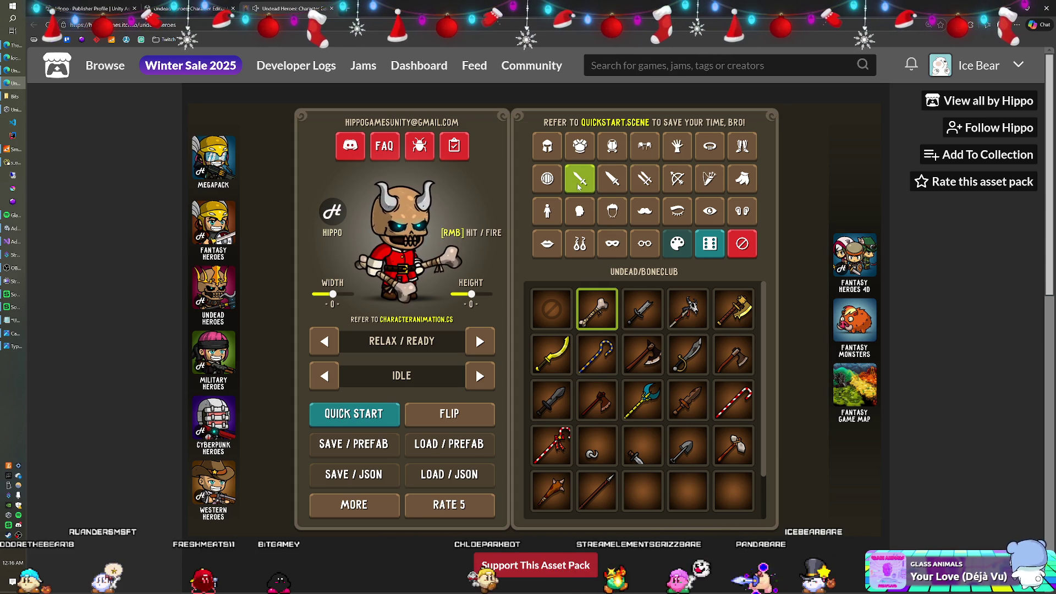
pyautogui.click(614, 186)
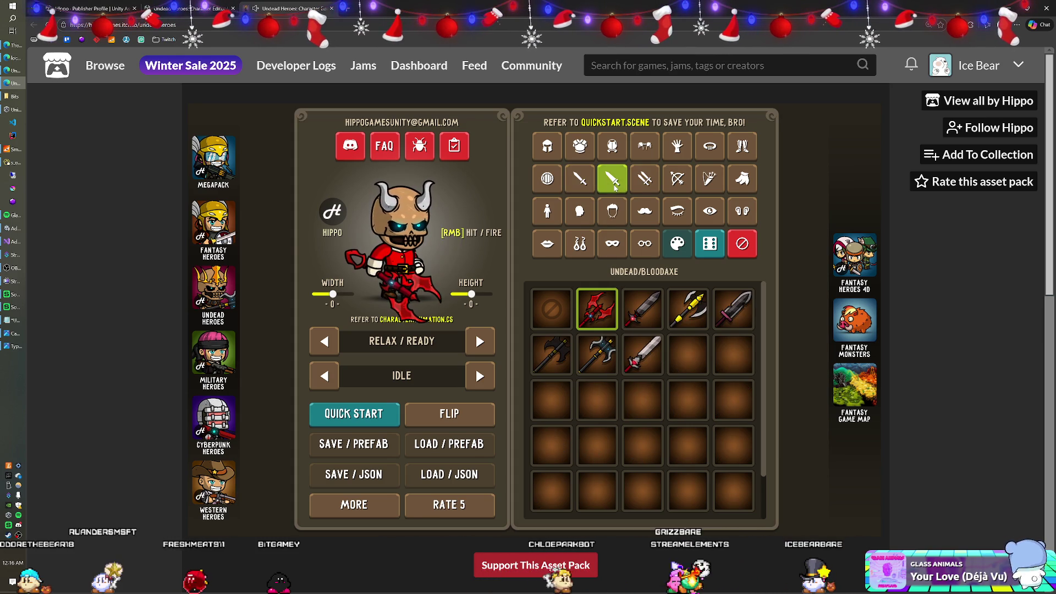
pyautogui.click(558, 359)
pyautogui.click(599, 355)
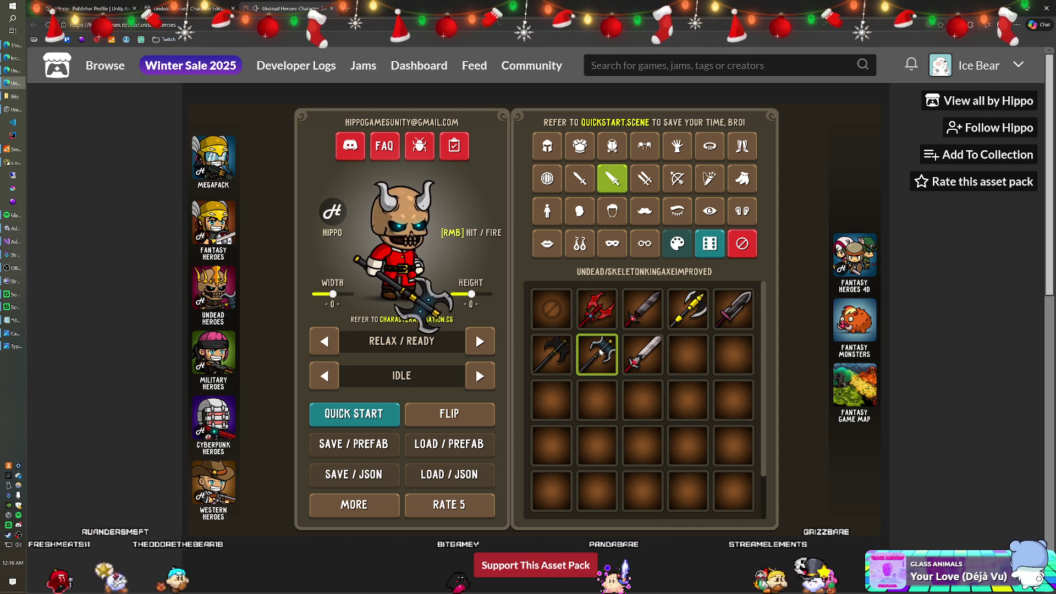
pyautogui.rightClick(424, 260)
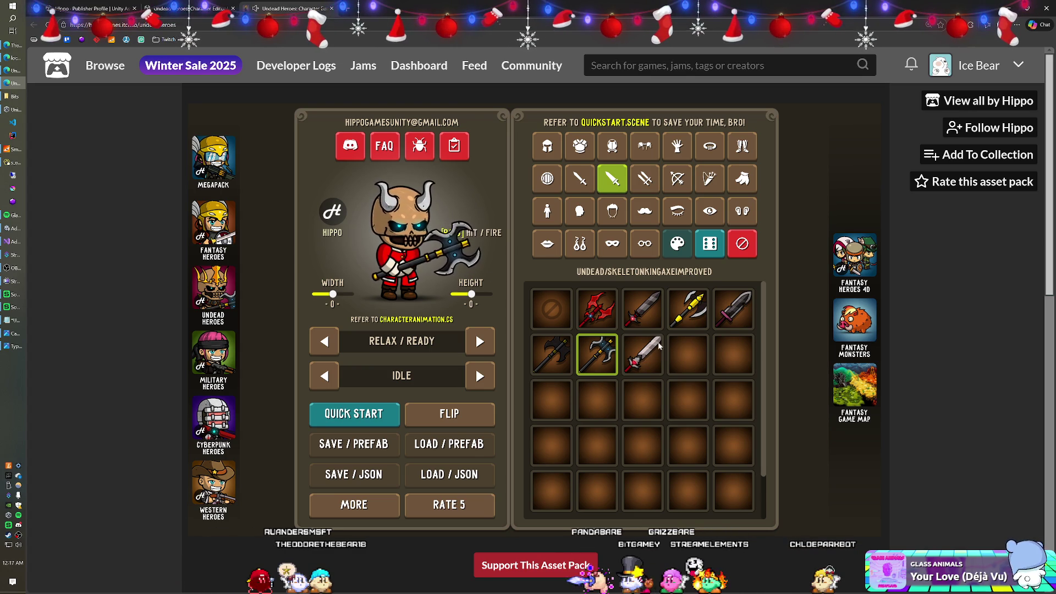
pyautogui.click(647, 317)
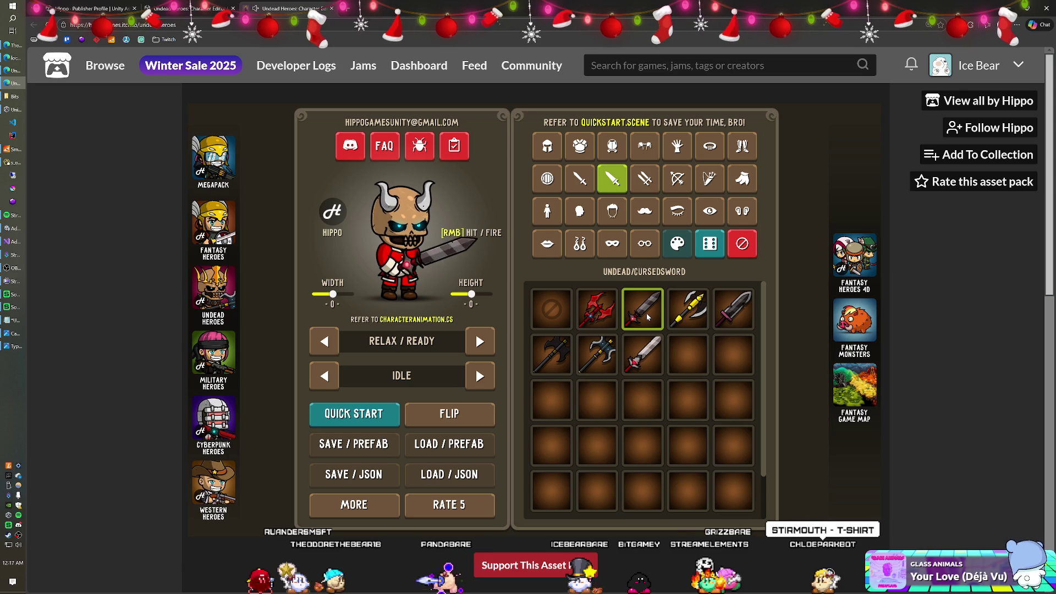
pyautogui.click(478, 377)
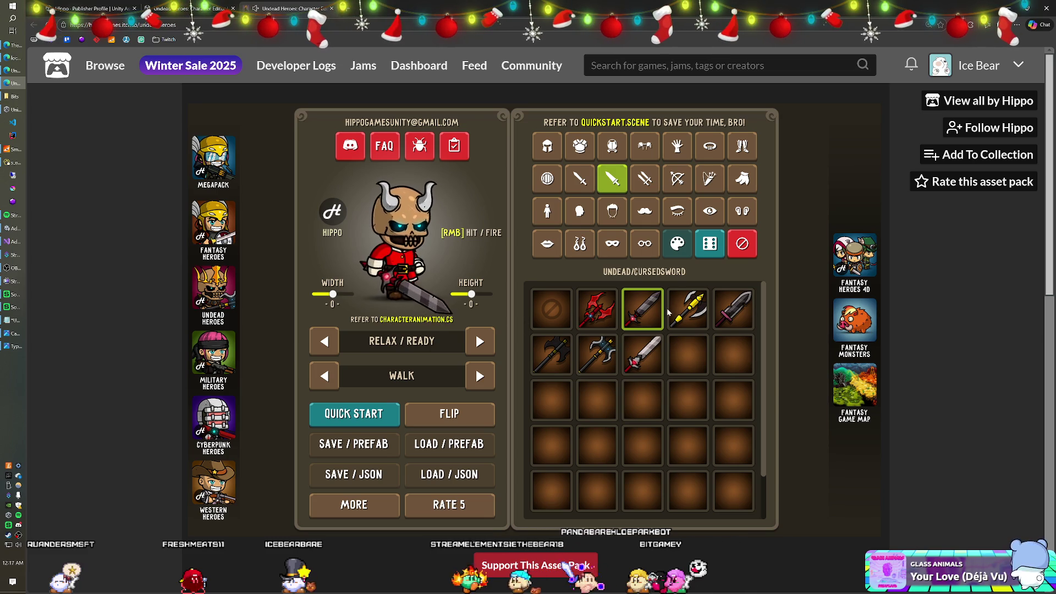
# Try the Egyptian bow, add the arrow quiver, and browse the body options.
pyautogui.click(677, 178)
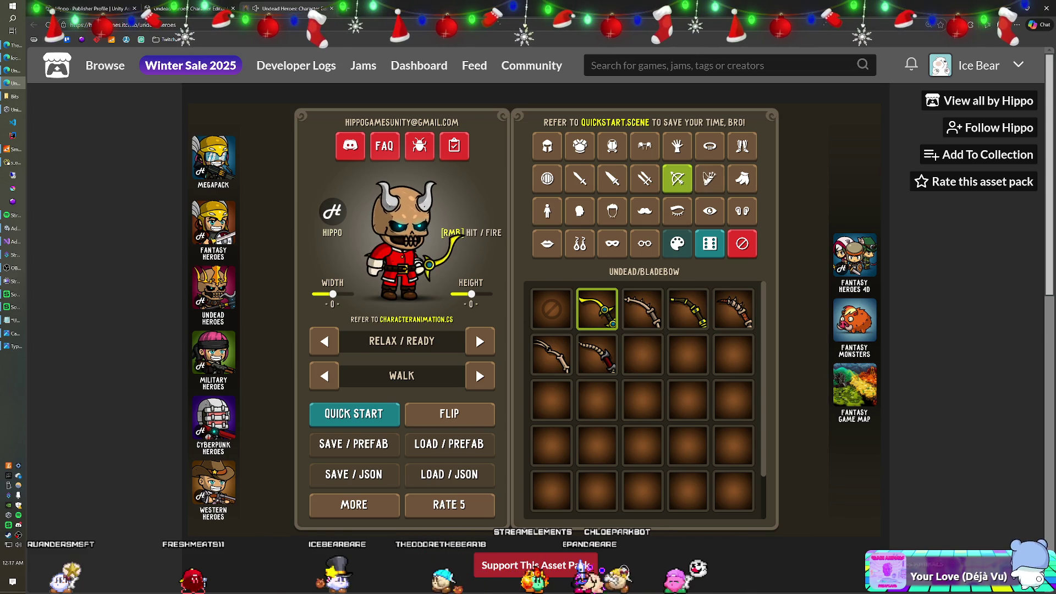
pyautogui.click(643, 309)
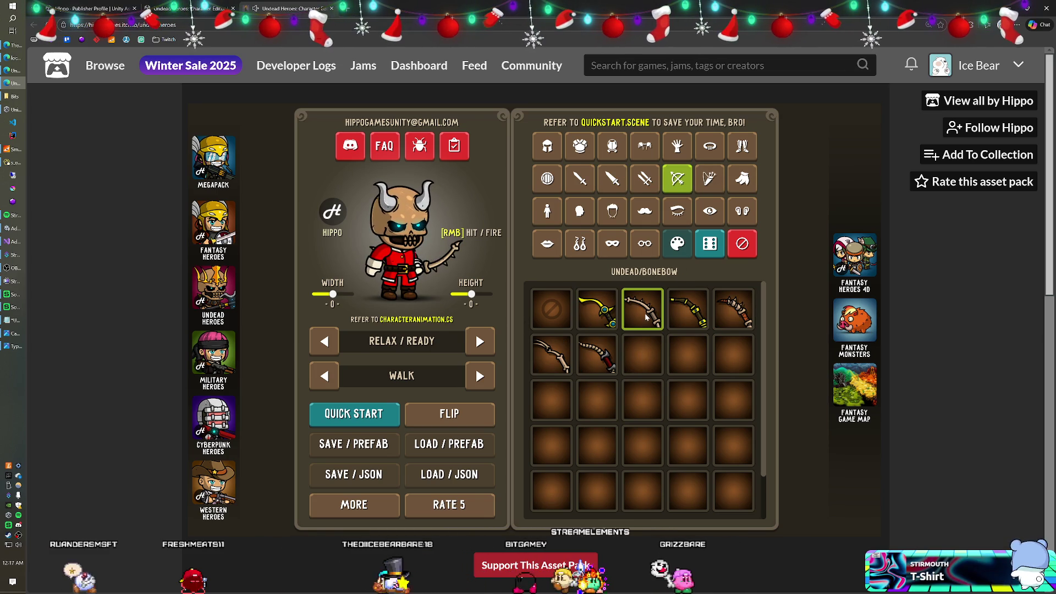
pyautogui.click(688, 309)
pyautogui.click(709, 178)
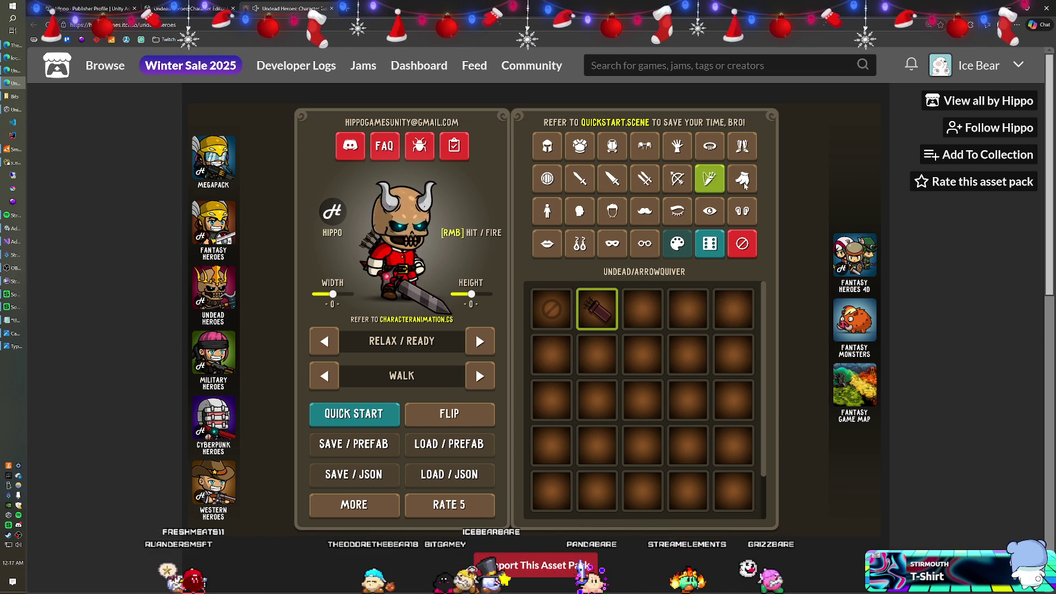
pyautogui.click(743, 187)
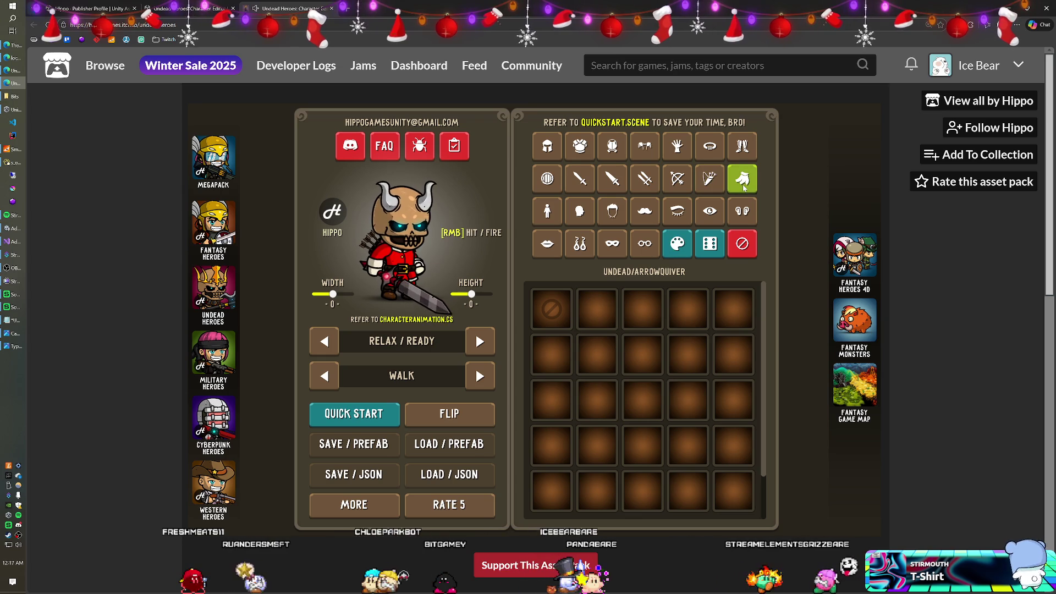
pyautogui.click(547, 211)
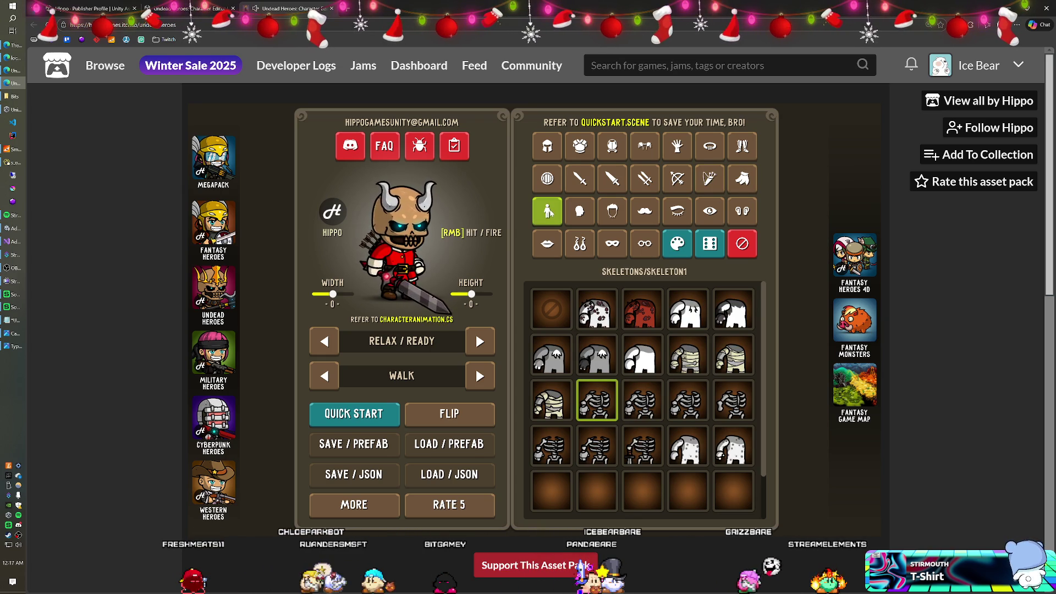
# Remove the Santa outfit and give the character the spotted demon body.
pyautogui.click(593, 318)
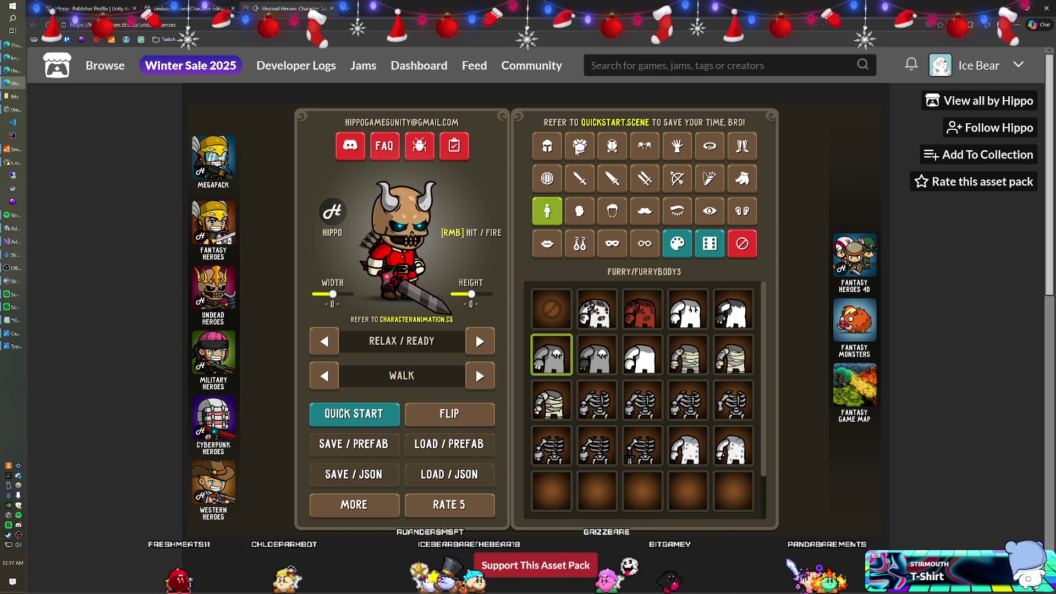
pyautogui.click(579, 146)
pyautogui.click(554, 314)
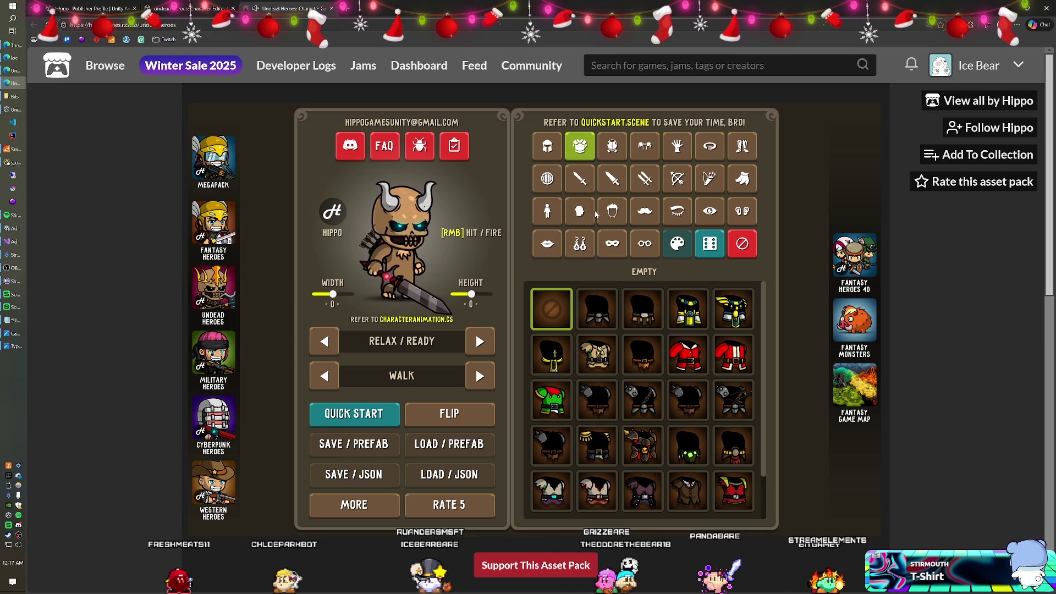
pyautogui.click(549, 215)
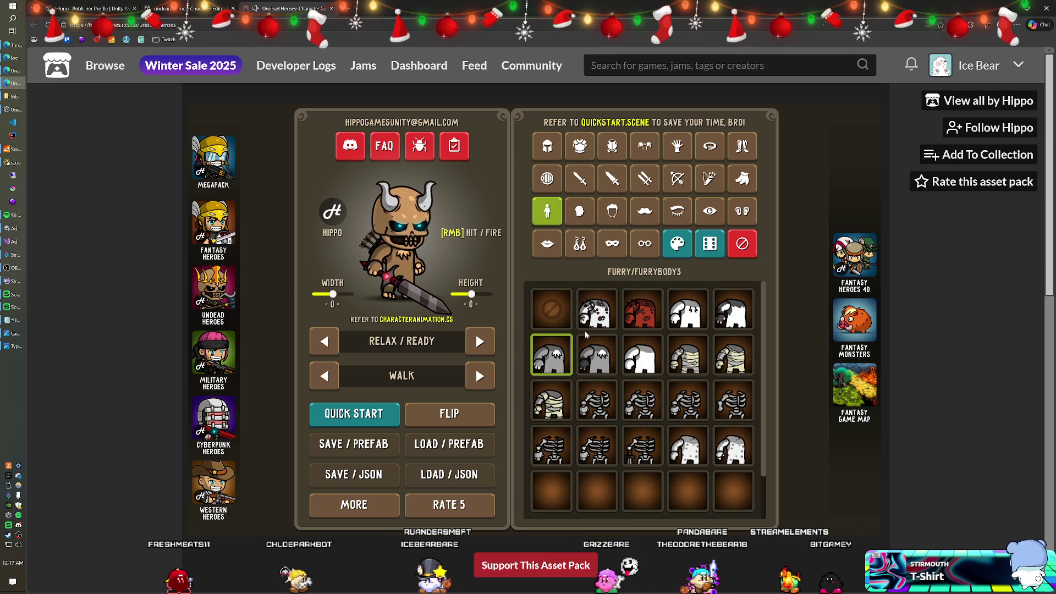
pyautogui.click(597, 309)
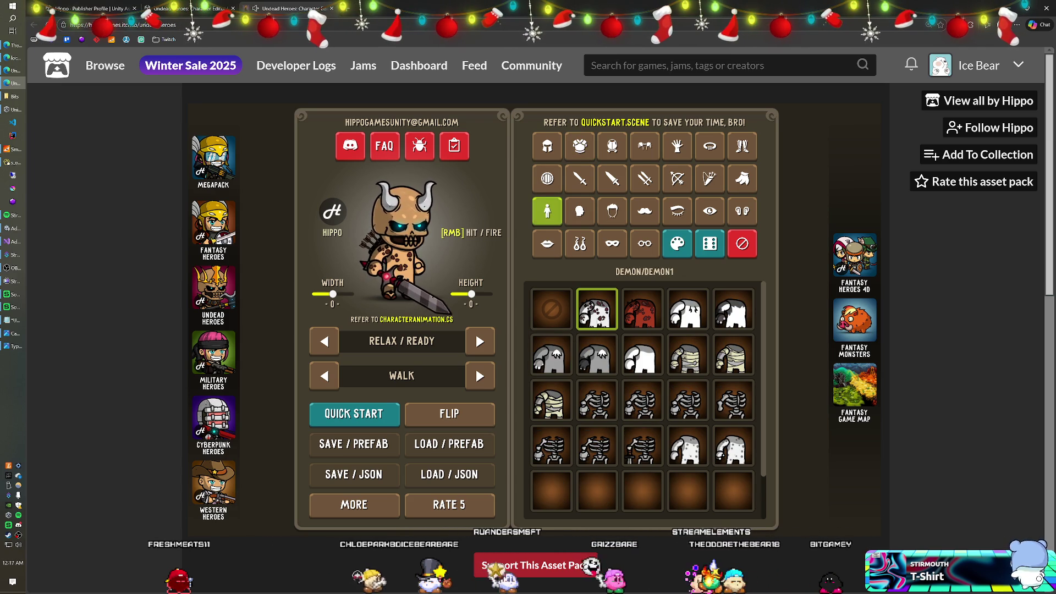
# Try demon and other head styles, and add arrows stuck in the head.
pyautogui.click(579, 211)
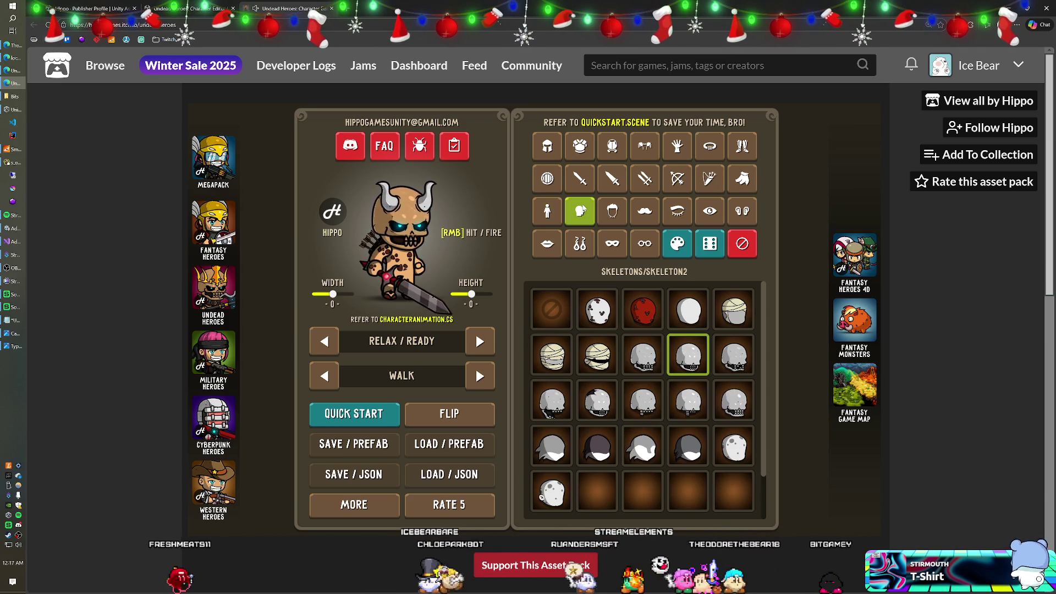
pyautogui.click(597, 311)
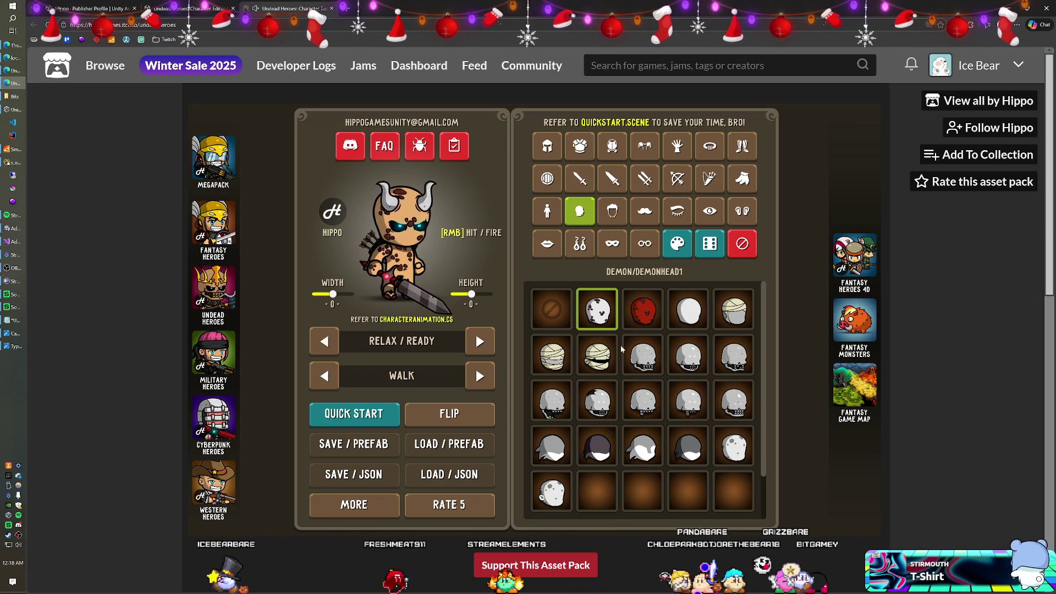
pyautogui.click(597, 355)
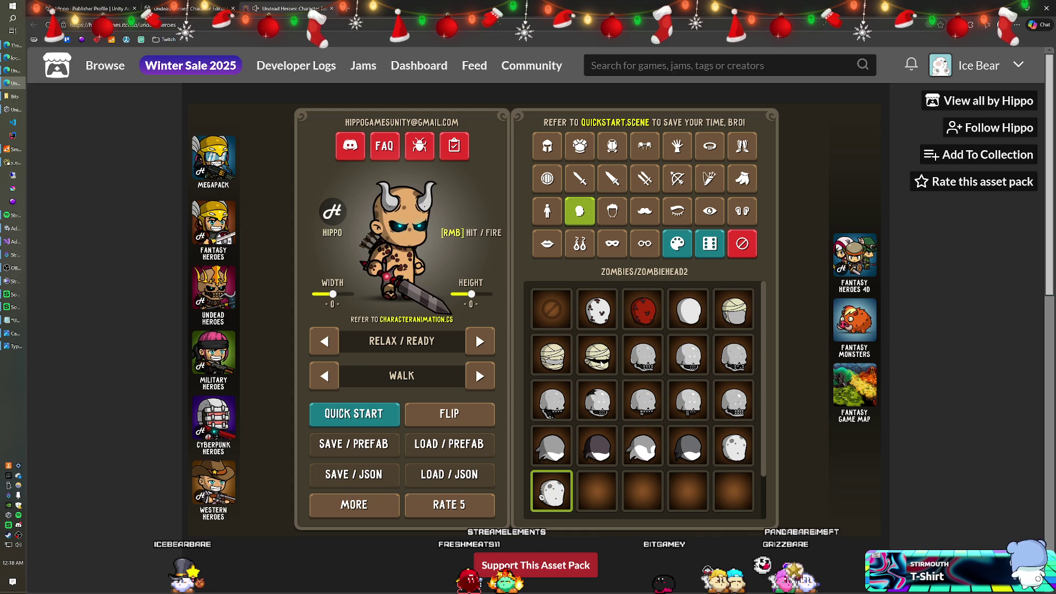
pyautogui.click(548, 146)
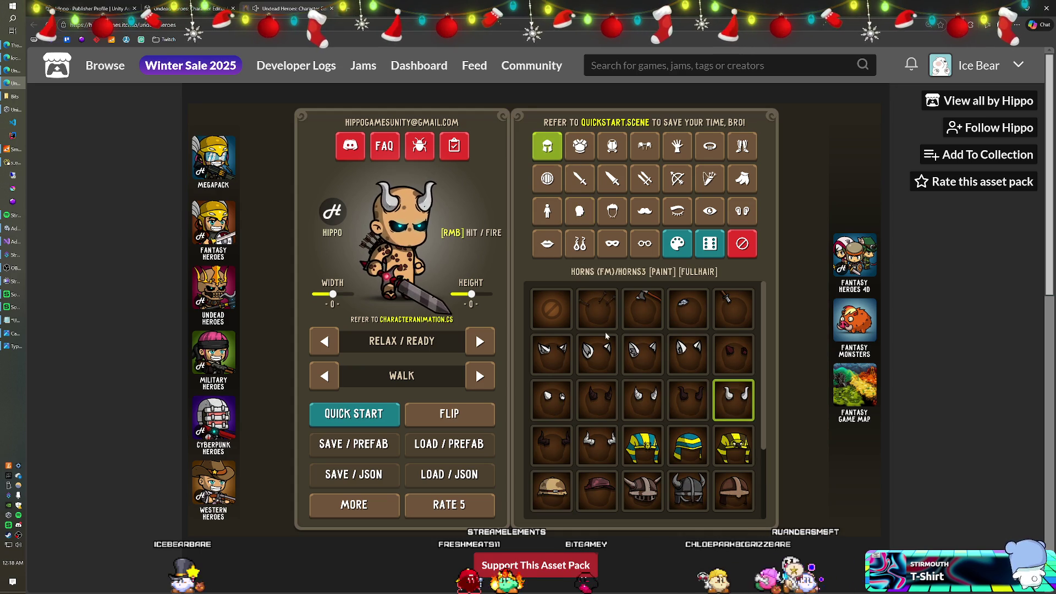
pyautogui.click(603, 312)
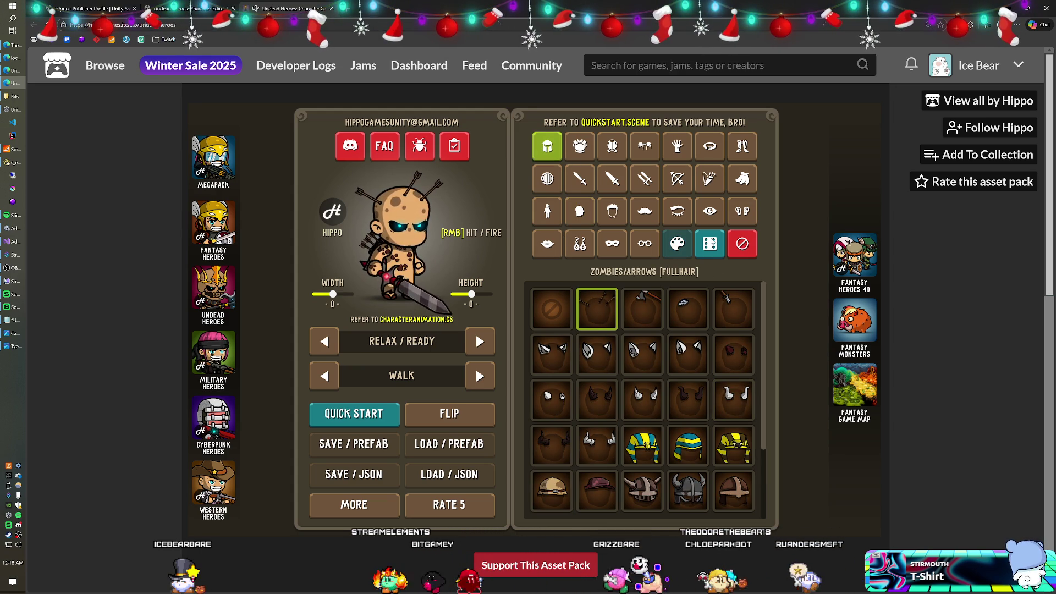
pyautogui.click(742, 244)
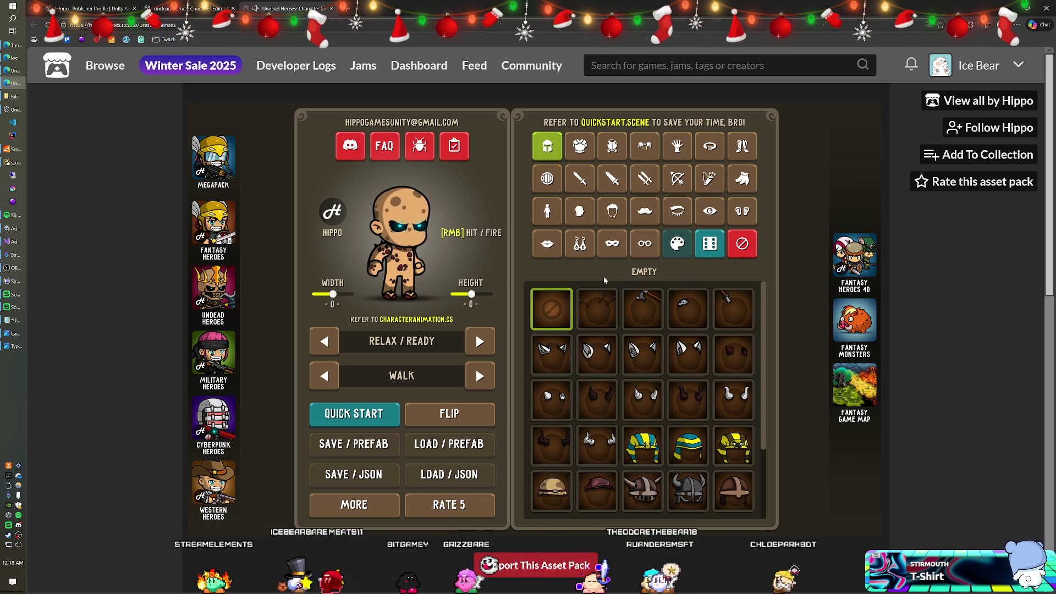
pyautogui.press('Right')
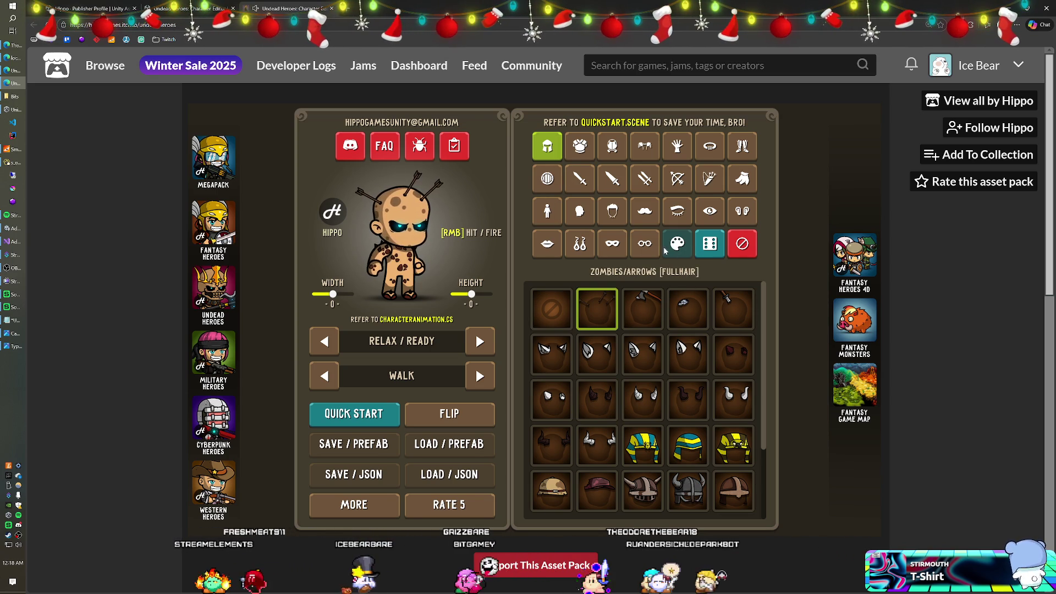
# Open the colour settings for the character's body.
pyautogui.click(549, 212)
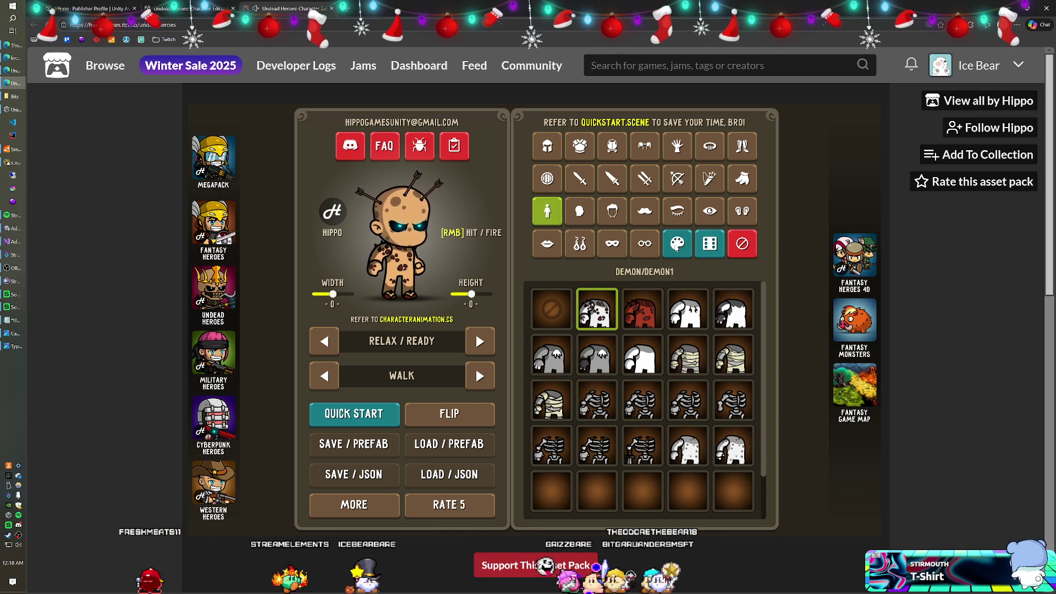
pyautogui.scroll(-1, 624, 411)
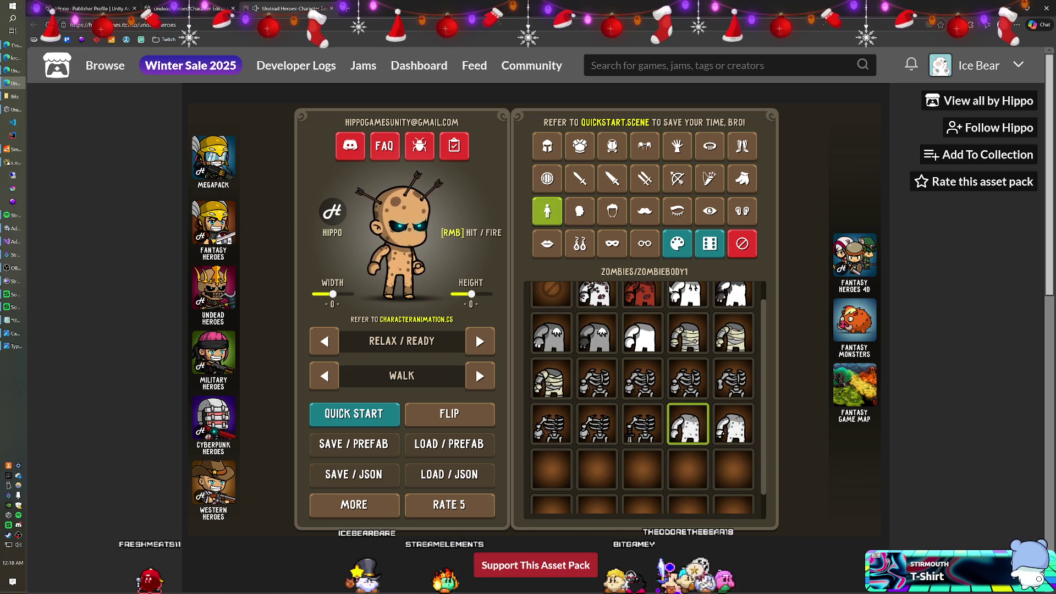
pyautogui.click(674, 242)
# Tint the character's body a dark green (73AB63FF).
pyautogui.click(721, 306)
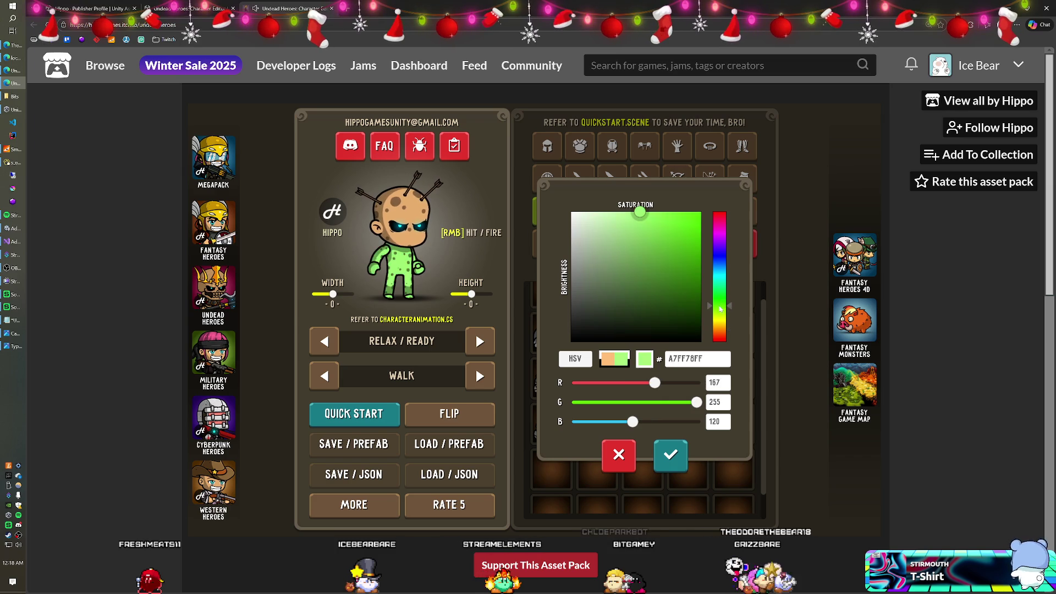
pyautogui.click(661, 253)
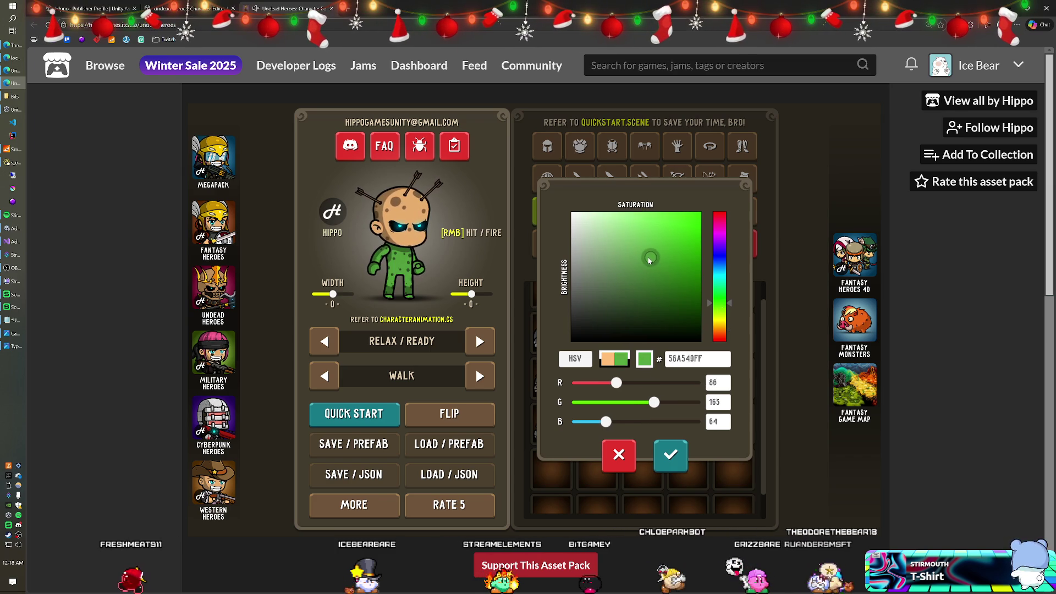
pyautogui.moveTo(631, 260)
pyautogui.mouseDown()
pyautogui.moveTo(609, 266)
pyautogui.moveTo(623, 272)
pyautogui.moveTo(626, 256)
pyautogui.mouseUp()
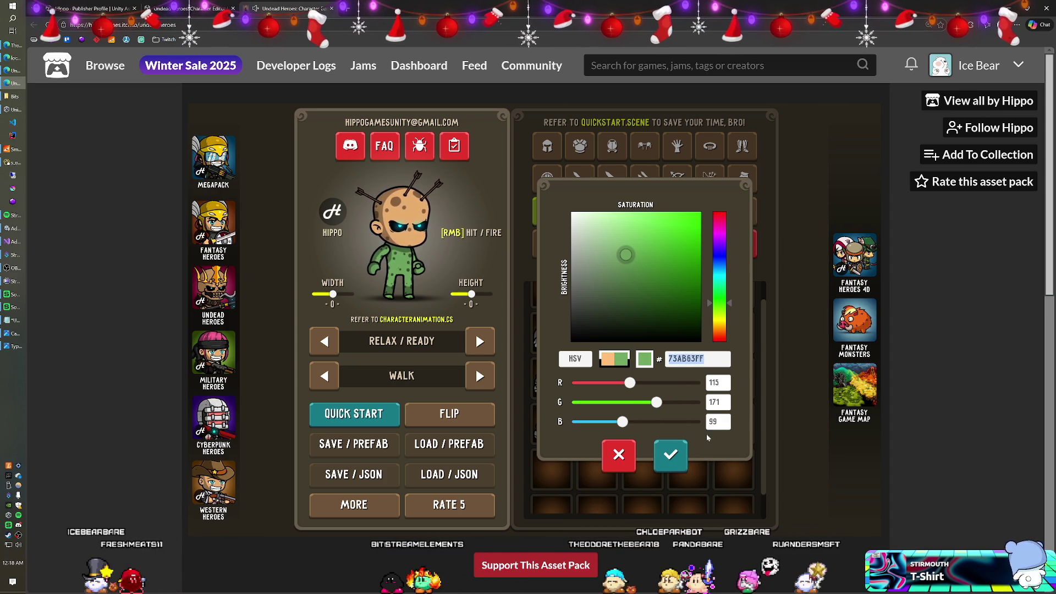
pyautogui.click(678, 467)
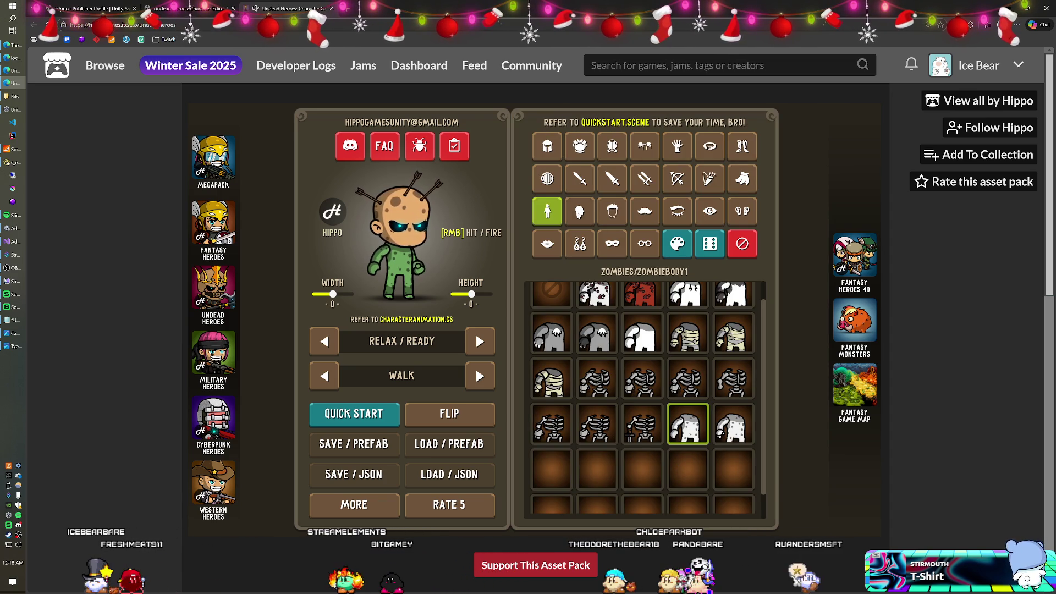
# Give the character the ZOMBIEHEAD2 head and paste the same green onto it.
pyautogui.click(579, 214)
pyautogui.click(561, 489)
pyautogui.click(678, 252)
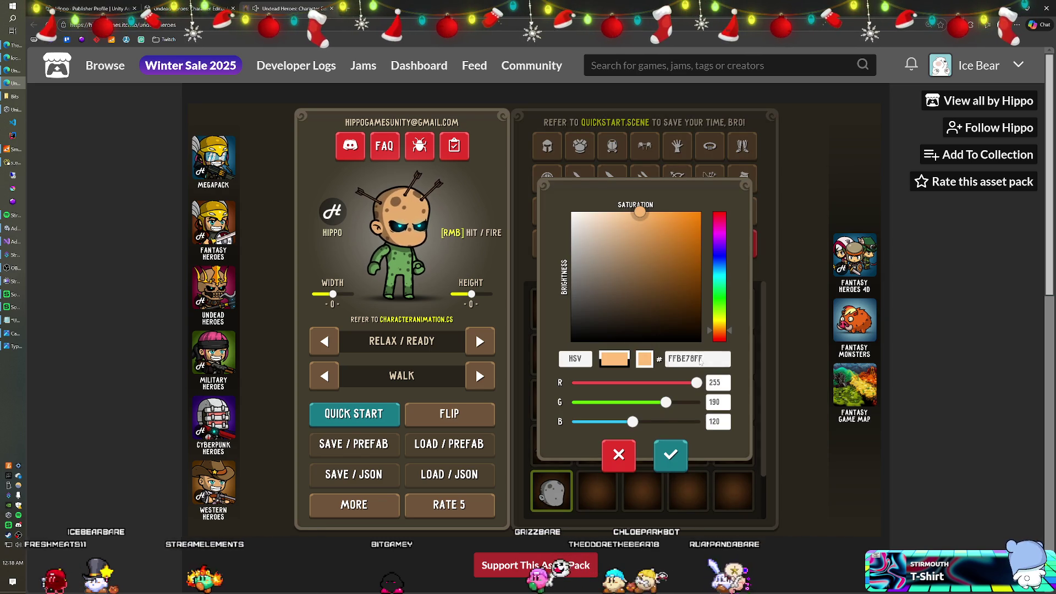
pyautogui.write('73AB63FF')
pyautogui.click(671, 457)
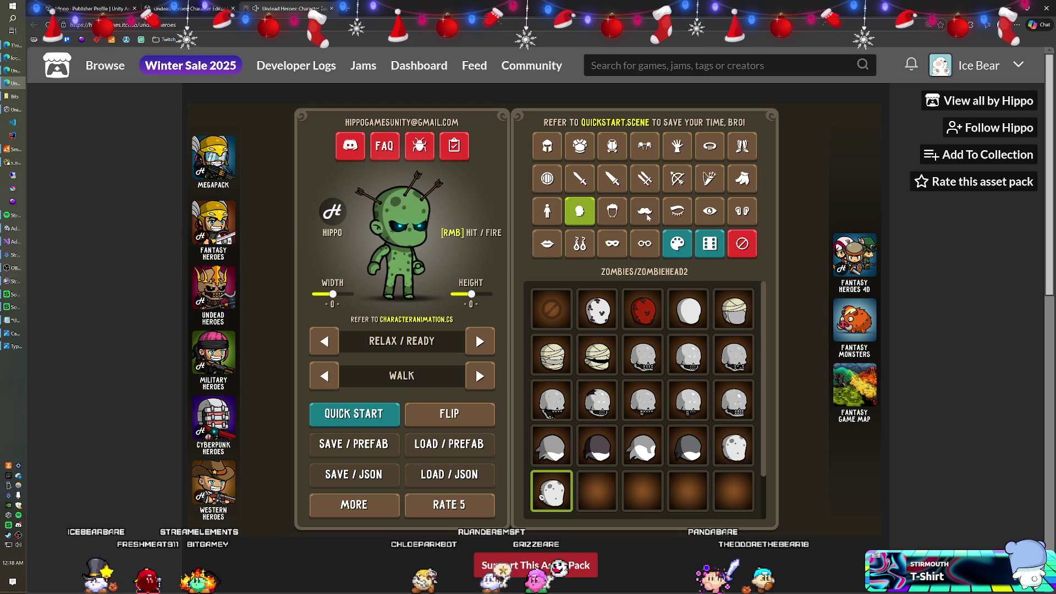
# Try ZOMBIEMOUTH1-3 and other mouths, settling on DEMONMOUTH2.
pyautogui.click(547, 244)
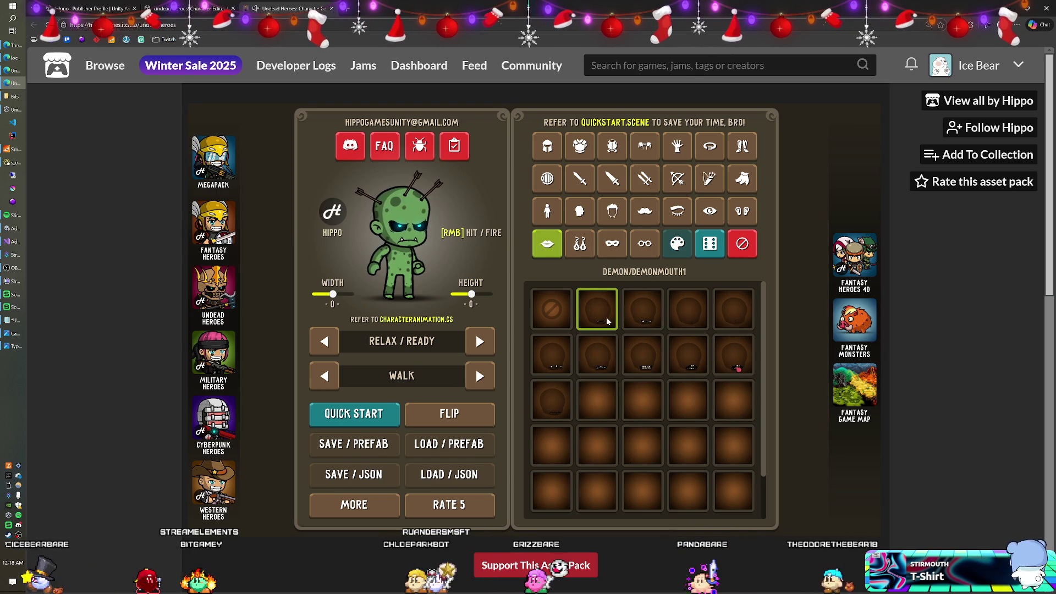
pyautogui.click(641, 318)
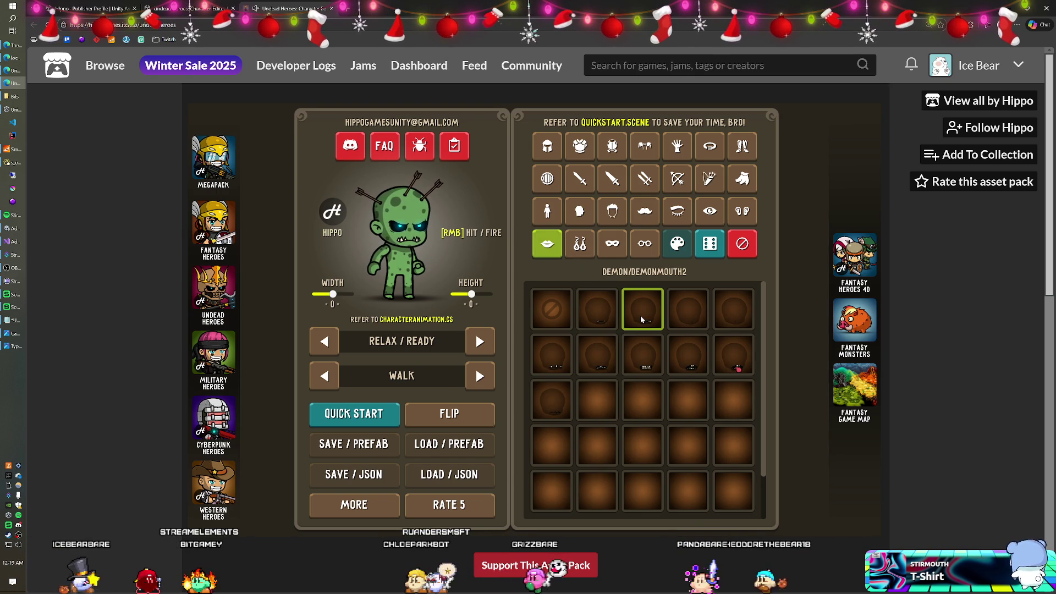
pyautogui.click(562, 360)
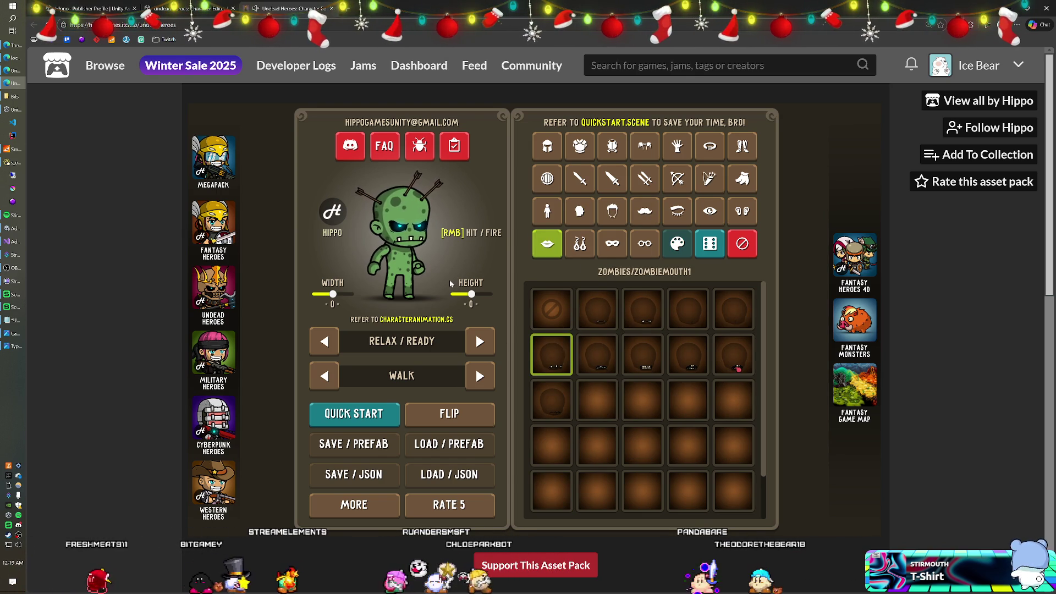
pyautogui.click(725, 352)
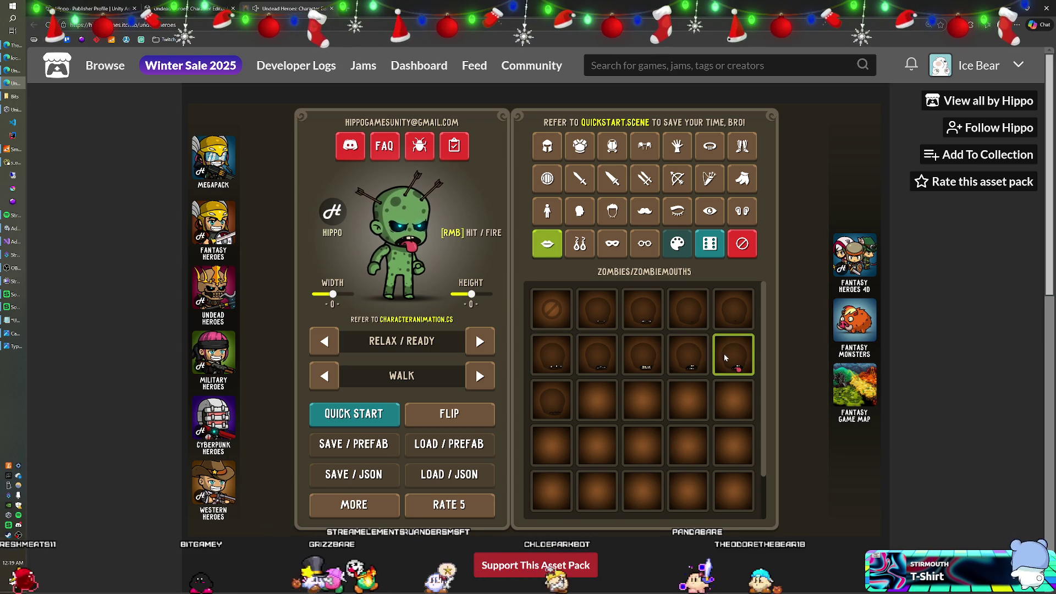
pyautogui.click(690, 362)
pyautogui.click(651, 356)
pyautogui.click(596, 353)
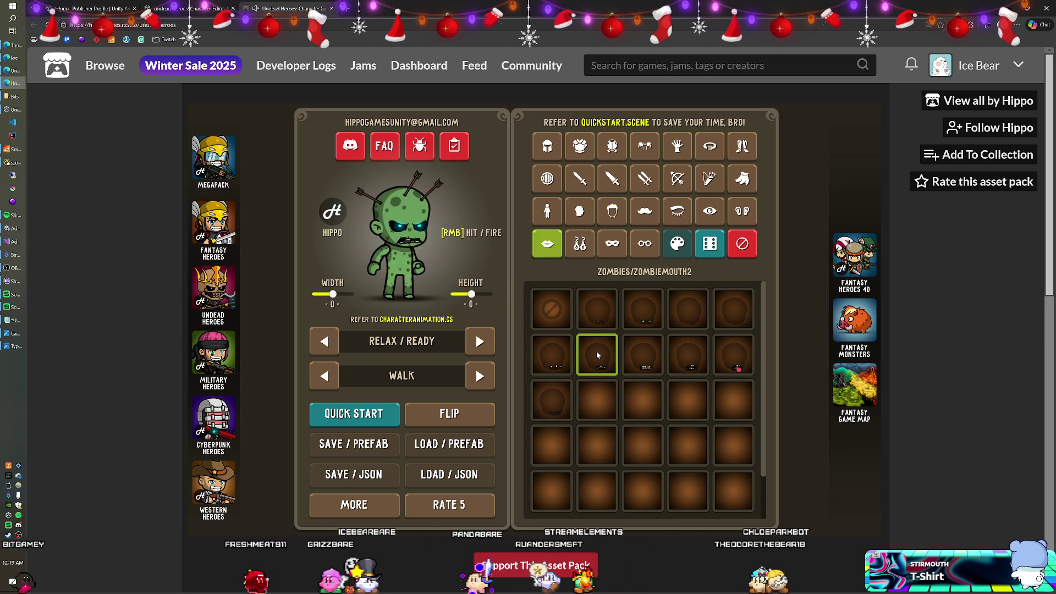
pyautogui.click(559, 351)
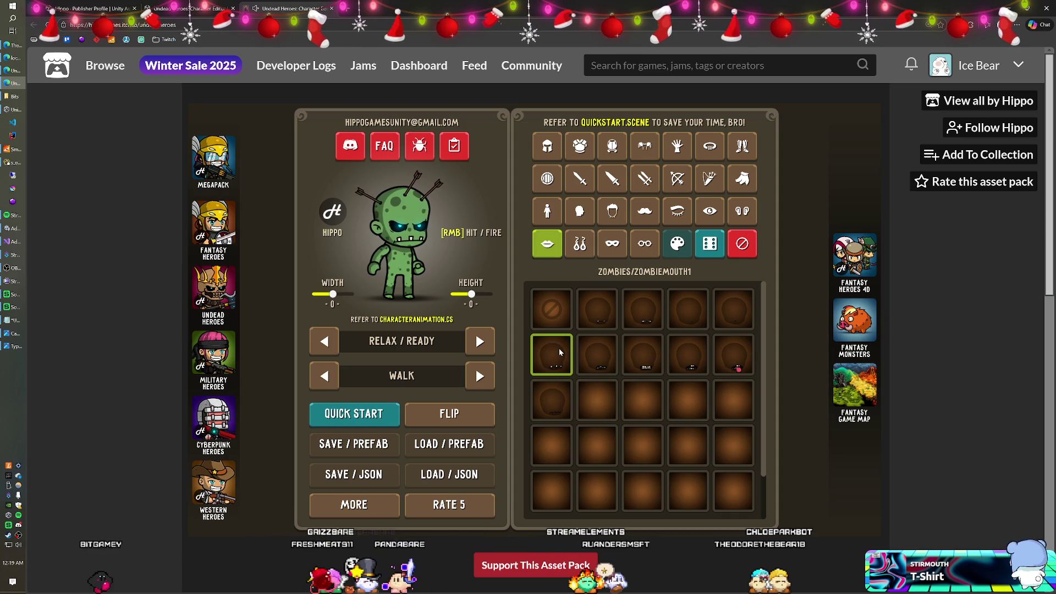
pyautogui.click(641, 326)
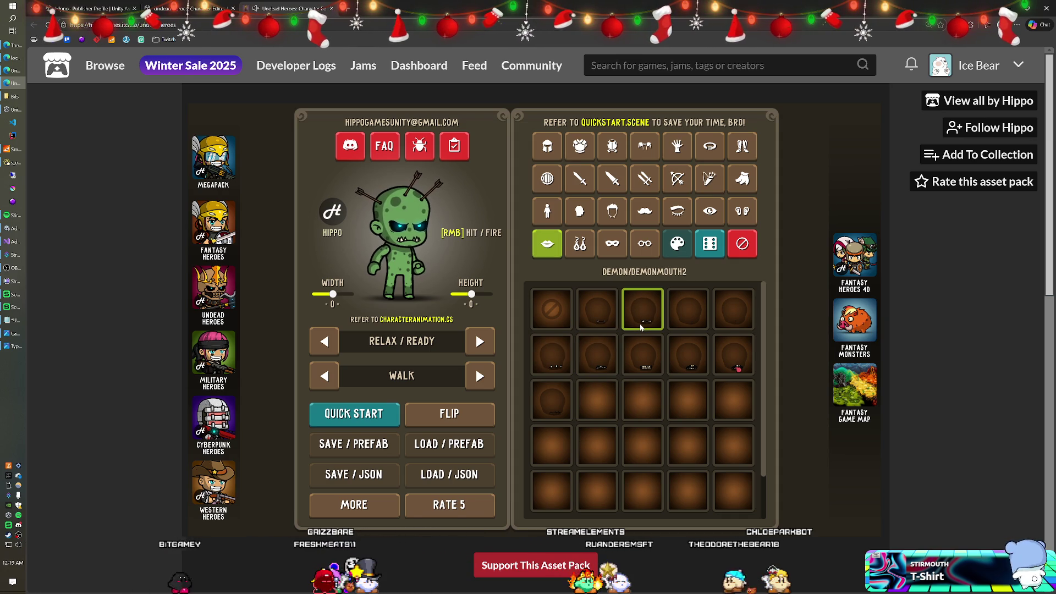
# Drop the Height slider to minimum, restore it to normal, then show the hair and headwear options.
pyautogui.moveTo(471, 295)
pyautogui.mouseDown()
pyautogui.moveTo(447, 296)
pyautogui.moveTo(476, 299)
pyautogui.mouseUp()
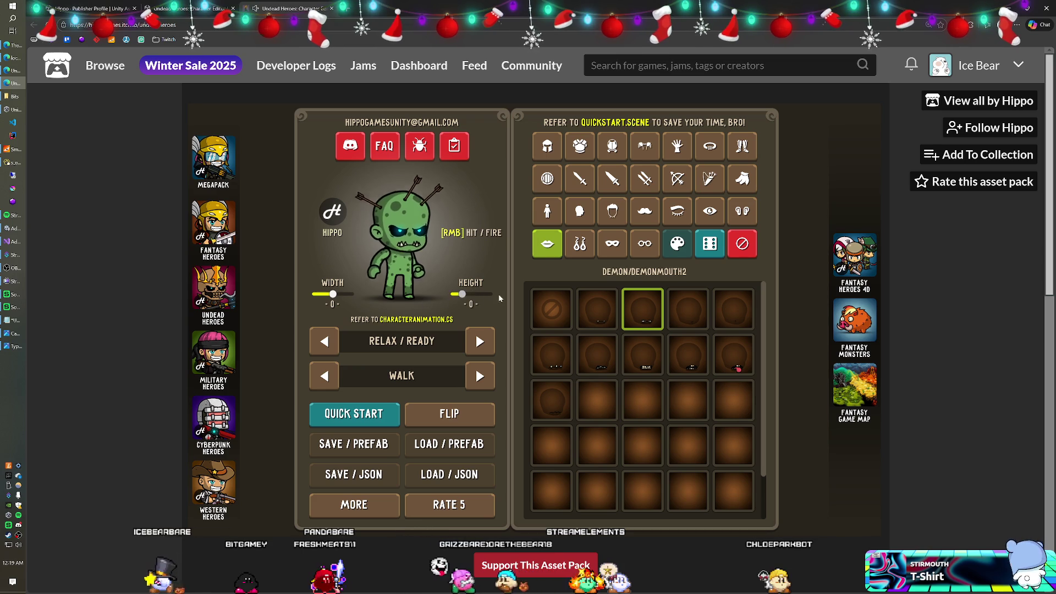
pyautogui.click(453, 295)
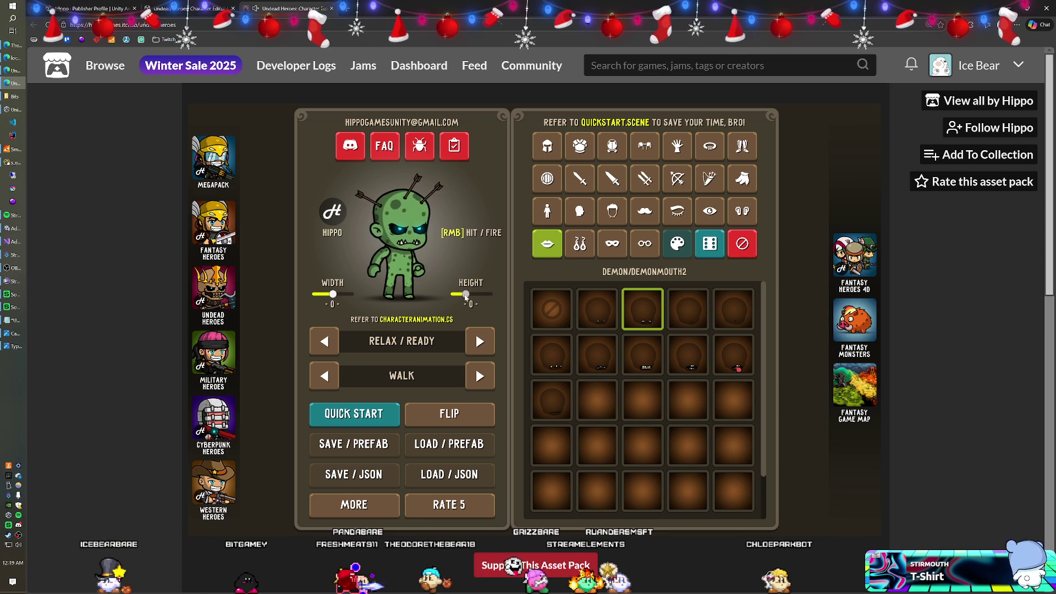
pyautogui.moveTo(452, 296); pyautogui.dragTo(470, 296)
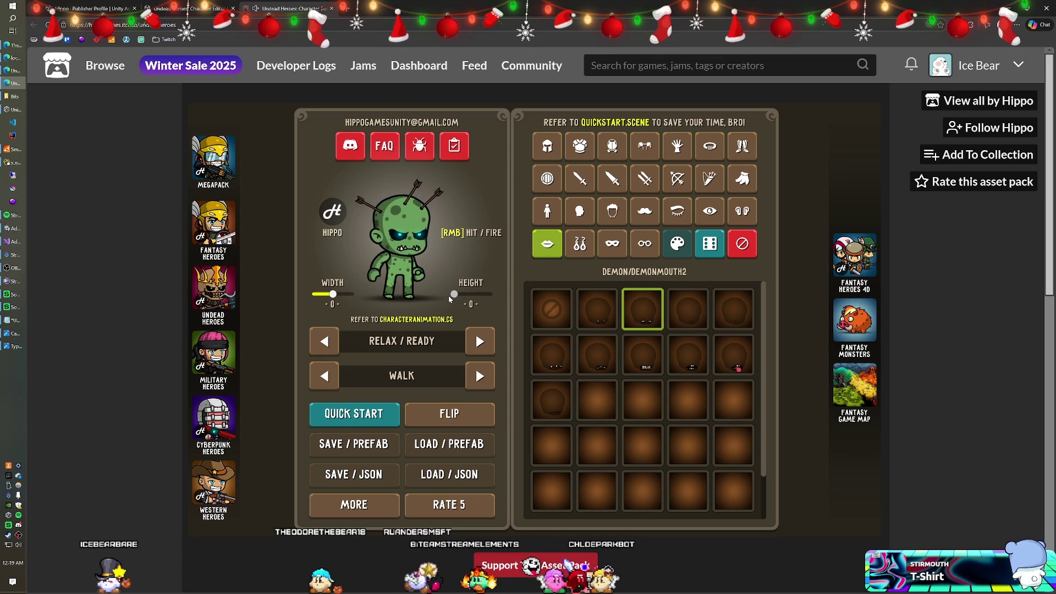
pyautogui.moveTo(454, 295); pyautogui.dragTo(472, 297)
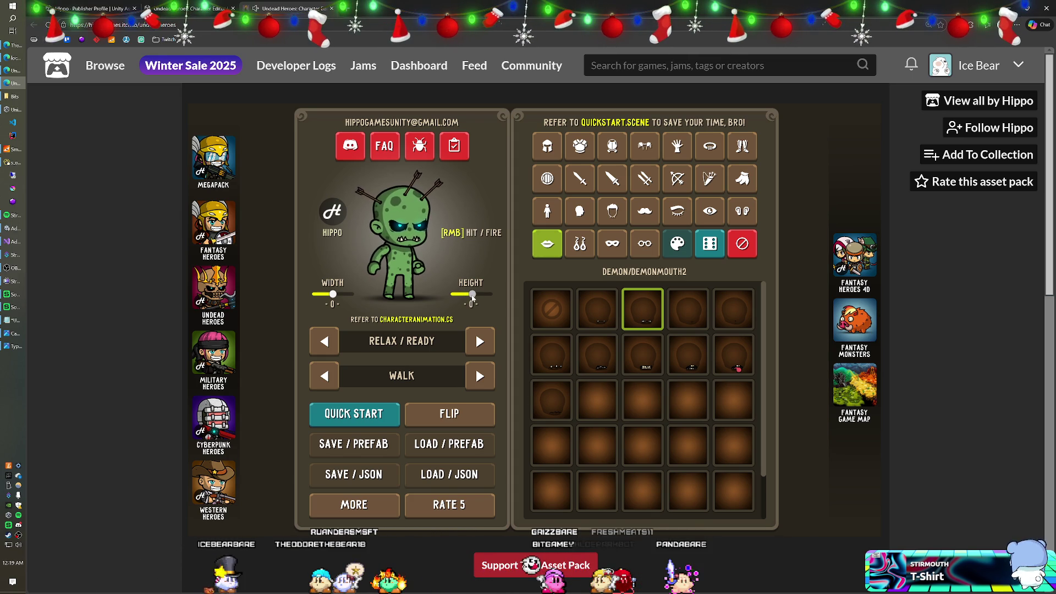
pyautogui.click(552, 149)
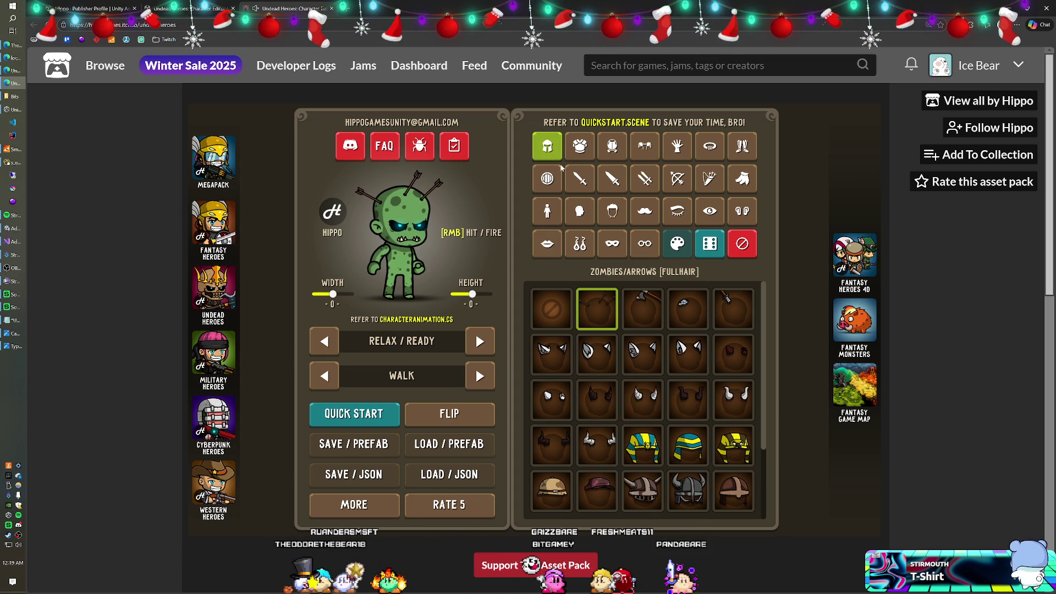
# Try the brown, purple and torn outfits on the zombie, ending in ZOMBIES/ZOMBIECLOTHES2.
pyautogui.click(581, 156)
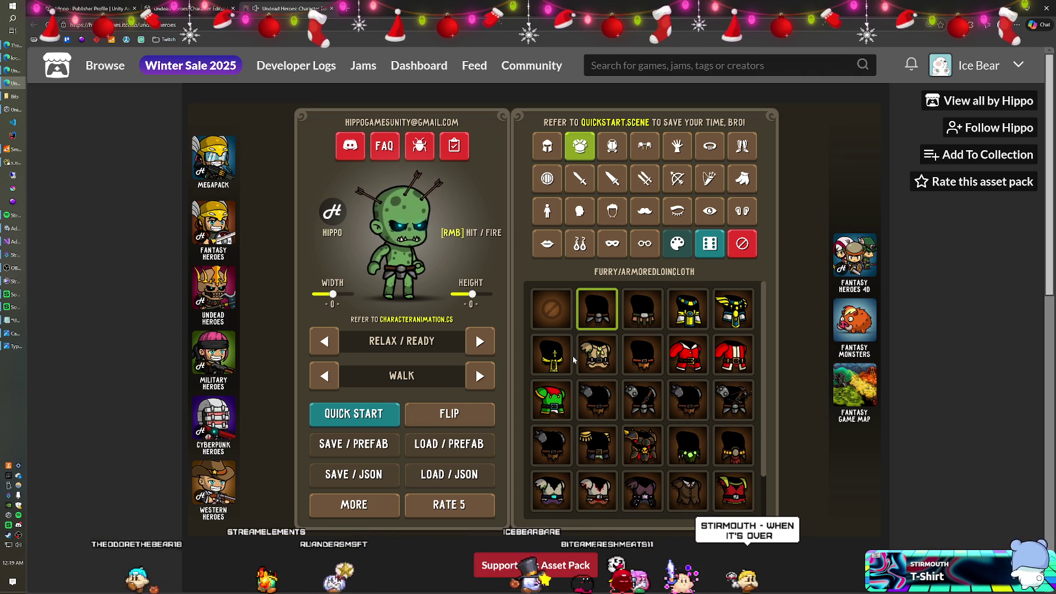
pyautogui.scroll(-2, 610, 404)
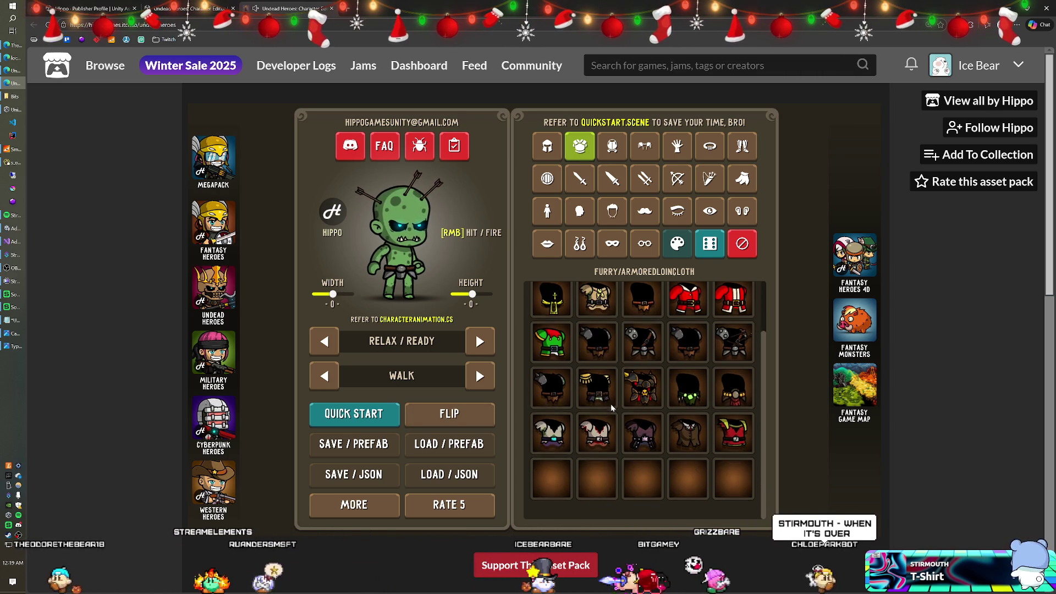
pyautogui.click(681, 438)
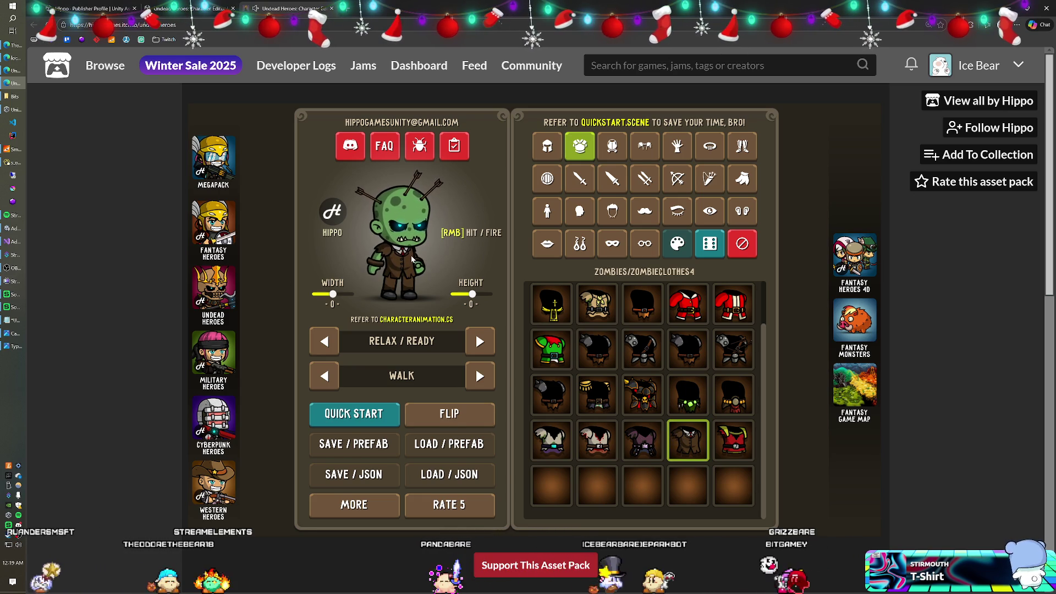
pyautogui.click(642, 443)
pyautogui.click(597, 441)
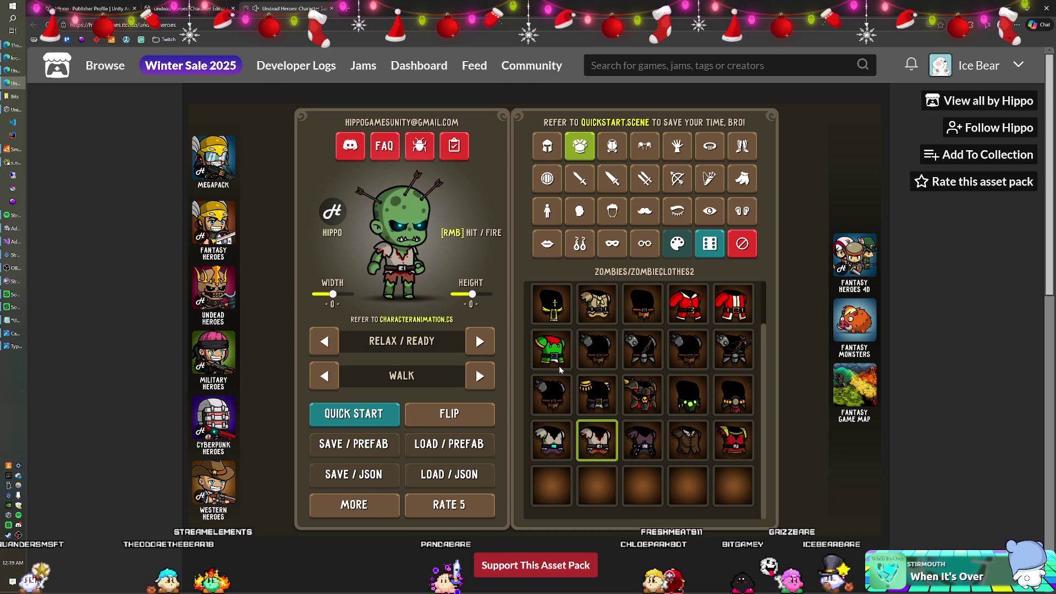
pyautogui.scroll(1, 559, 365)
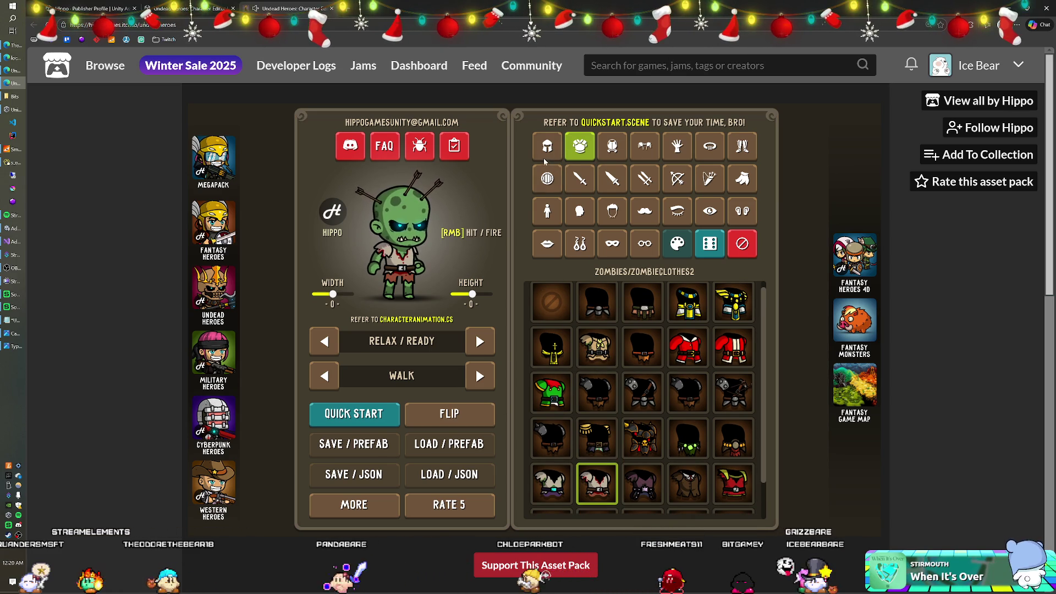
pyautogui.click(548, 211)
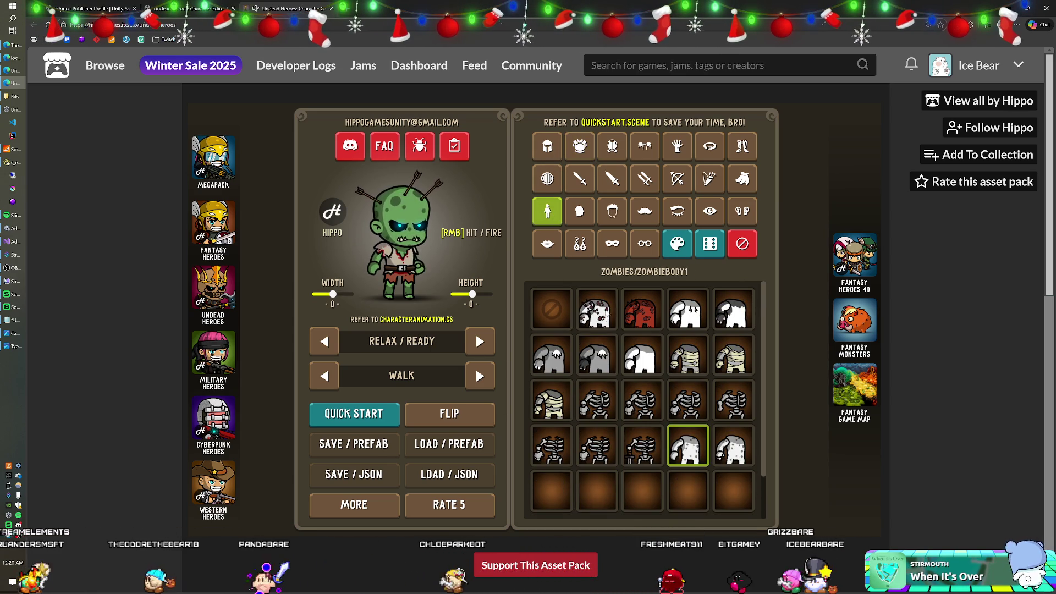
# Try the DEMON2, FURRYBODY2, MUMMYBODY1 and SKELETON1 bodies, then return to Unity.
pyautogui.click(642, 310)
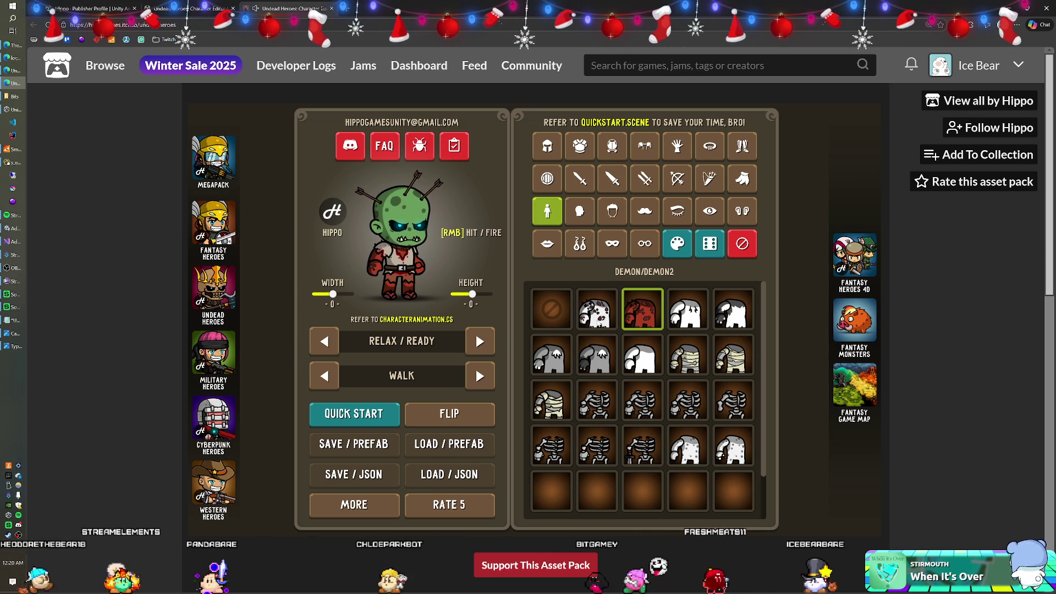
pyautogui.click(687, 312)
pyautogui.click(733, 311)
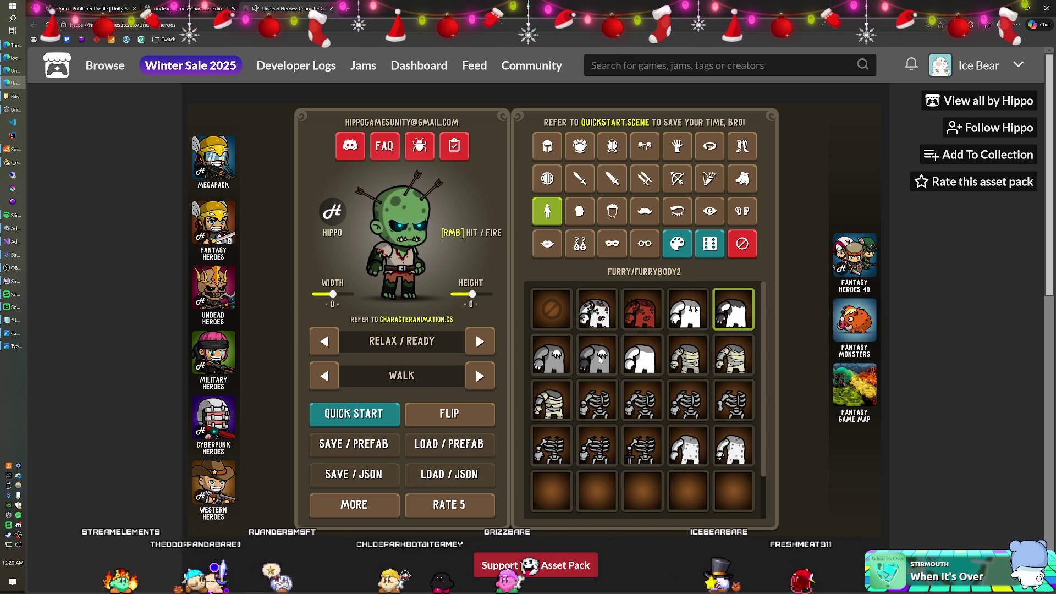
pyautogui.click(688, 355)
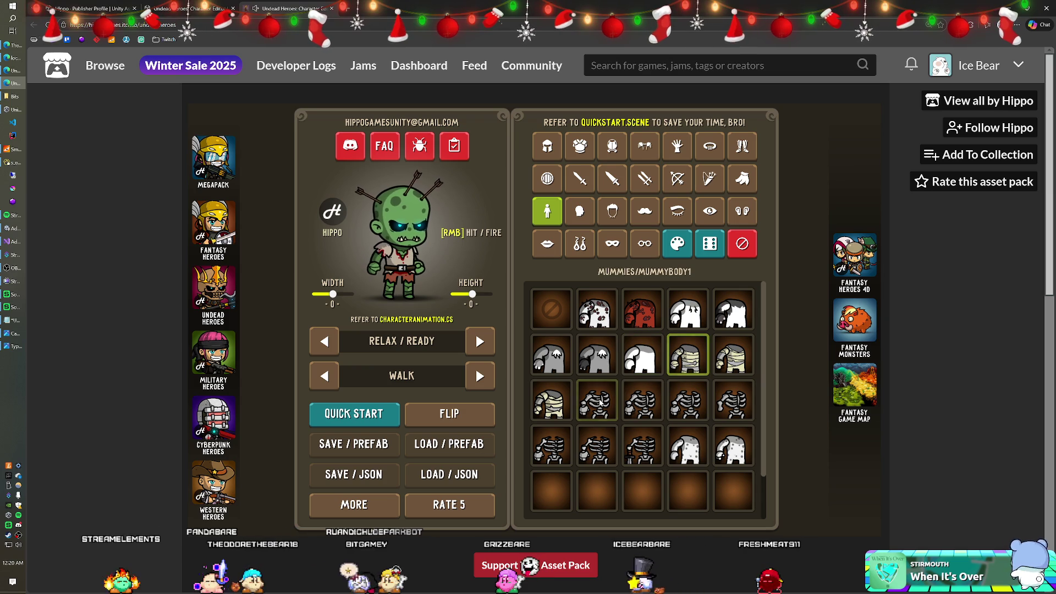
pyautogui.click(600, 403)
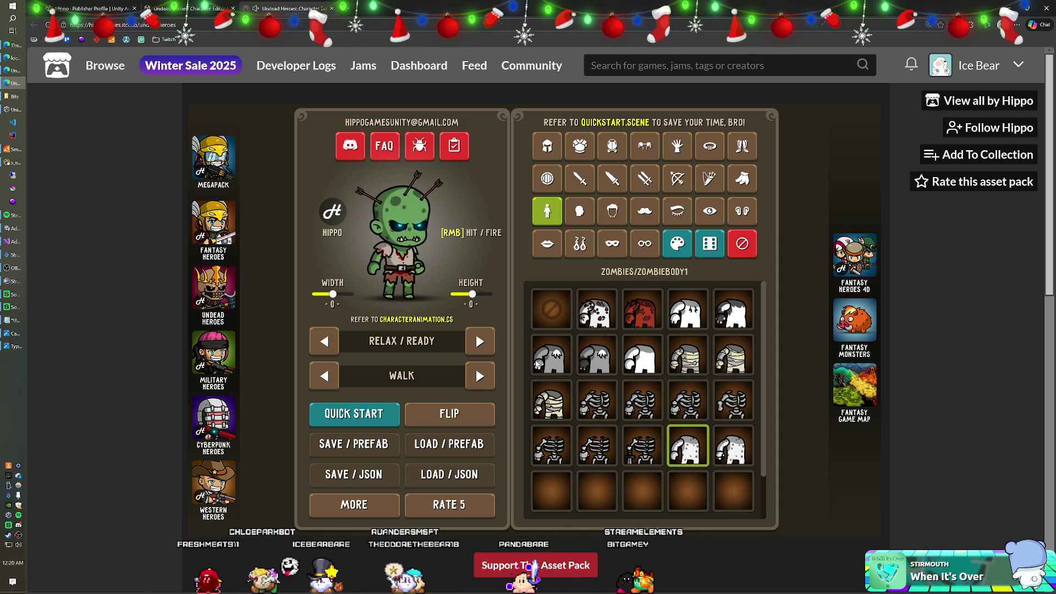
pyautogui.hotkey('alt', 'Tab')
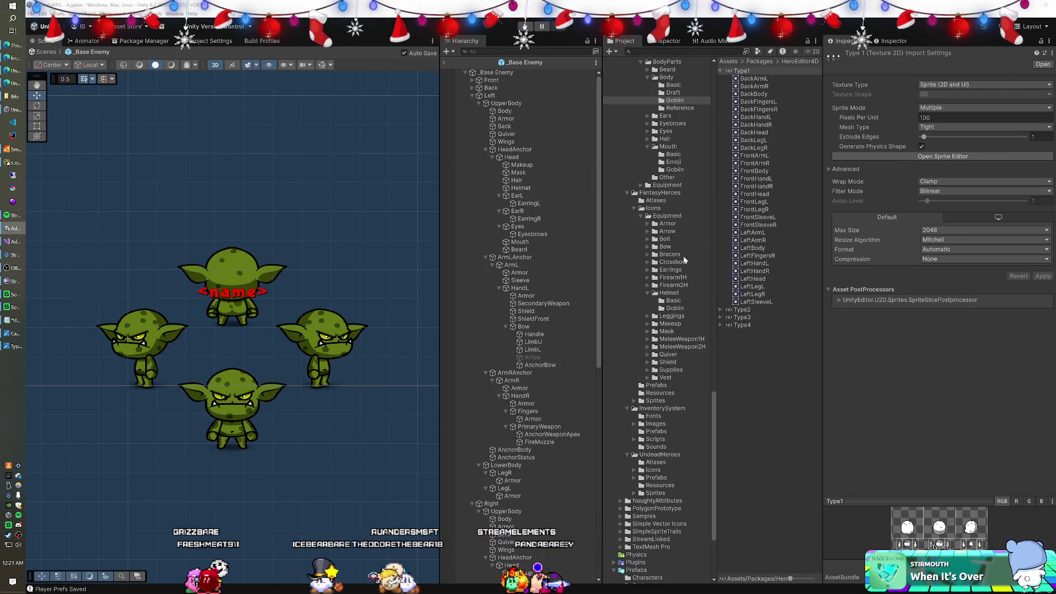
# Scroll the Project tree up to the Giants folder and open the Punisher folder.
pyautogui.scroll(5, 669, 243)
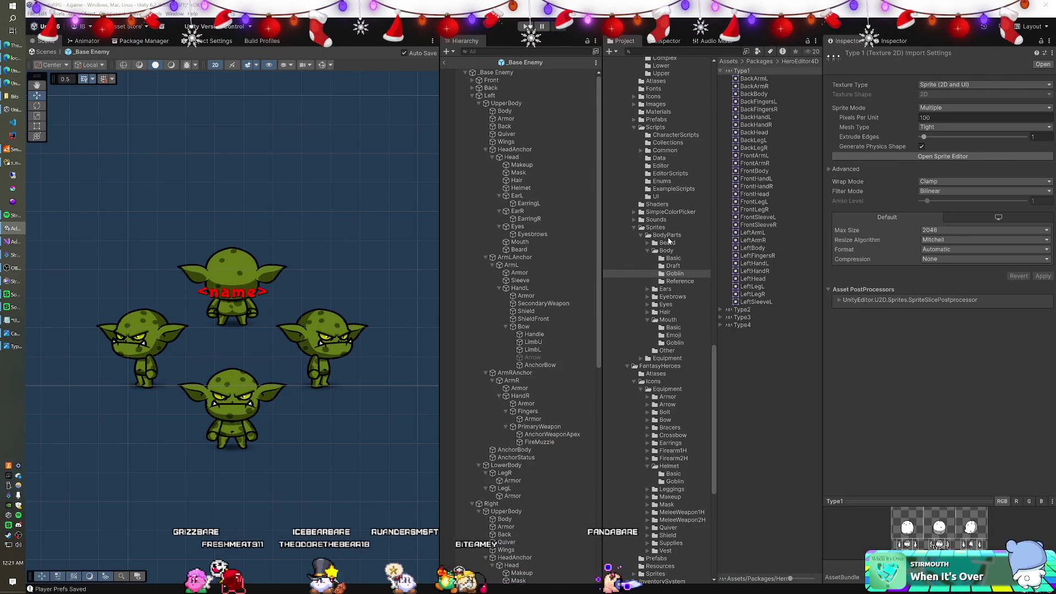
pyautogui.scroll(3, 668, 237)
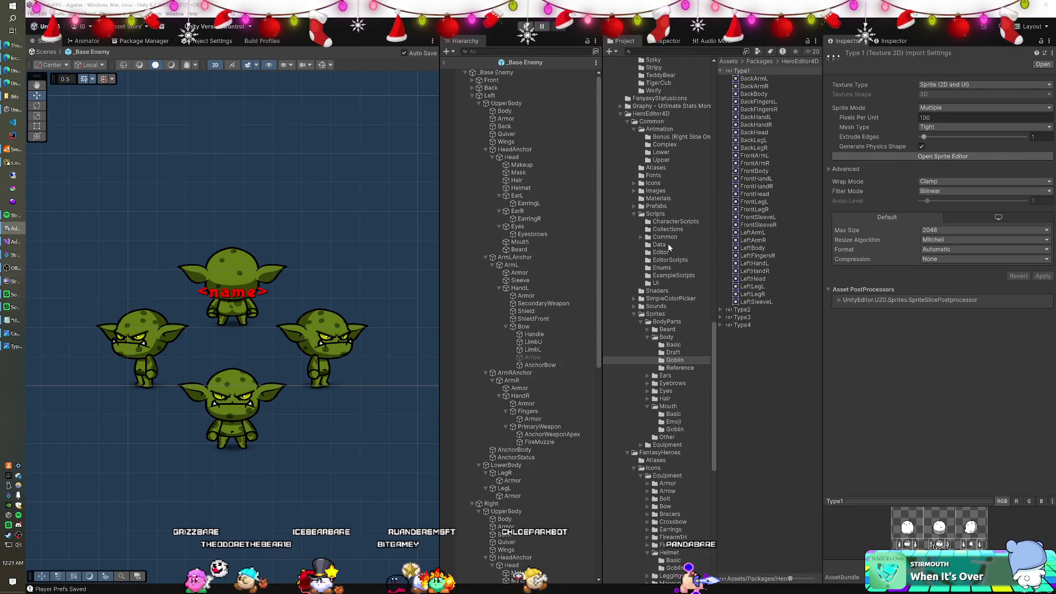
pyautogui.scroll(7, 669, 247)
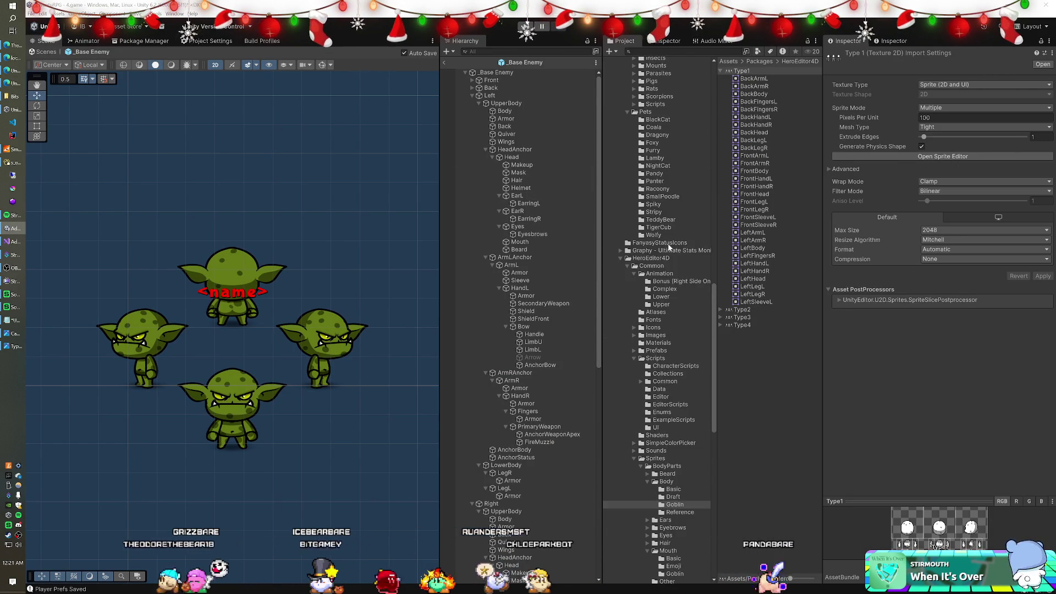
pyautogui.scroll(4, 669, 248)
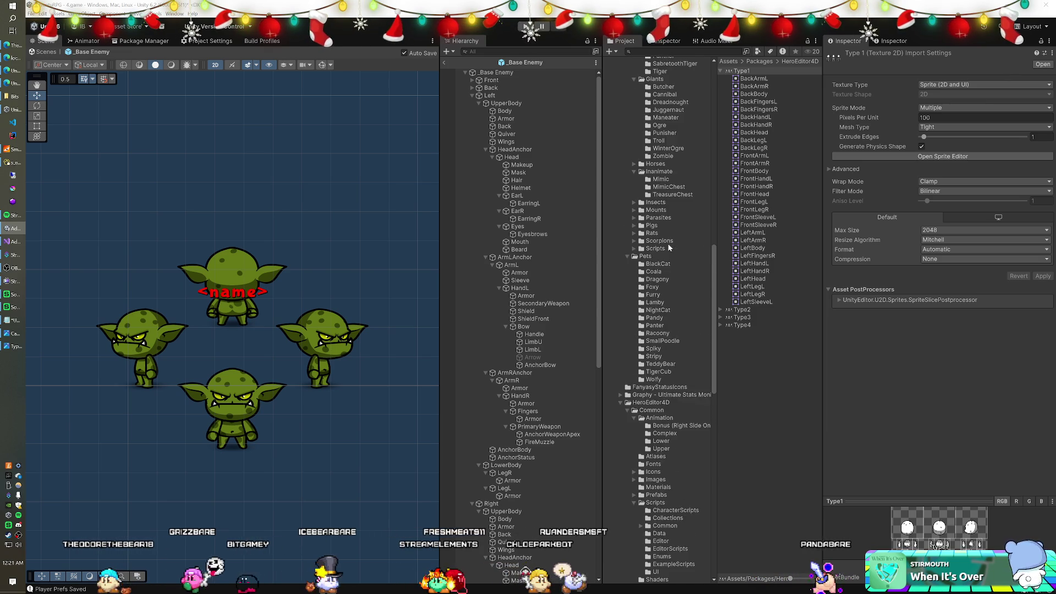
pyautogui.scroll(1, 668, 247)
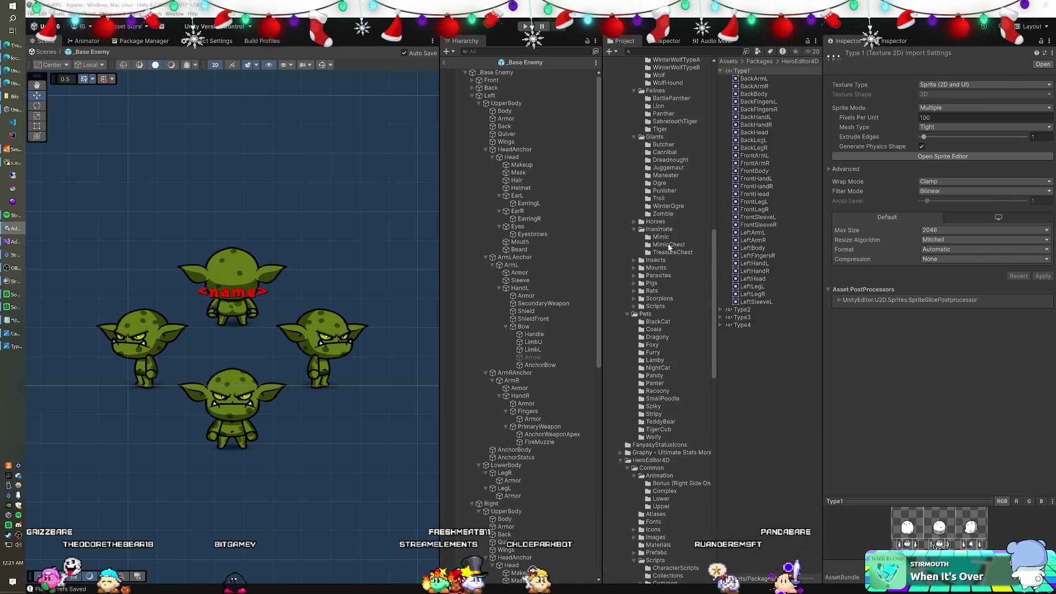
pyautogui.scroll(2, 669, 247)
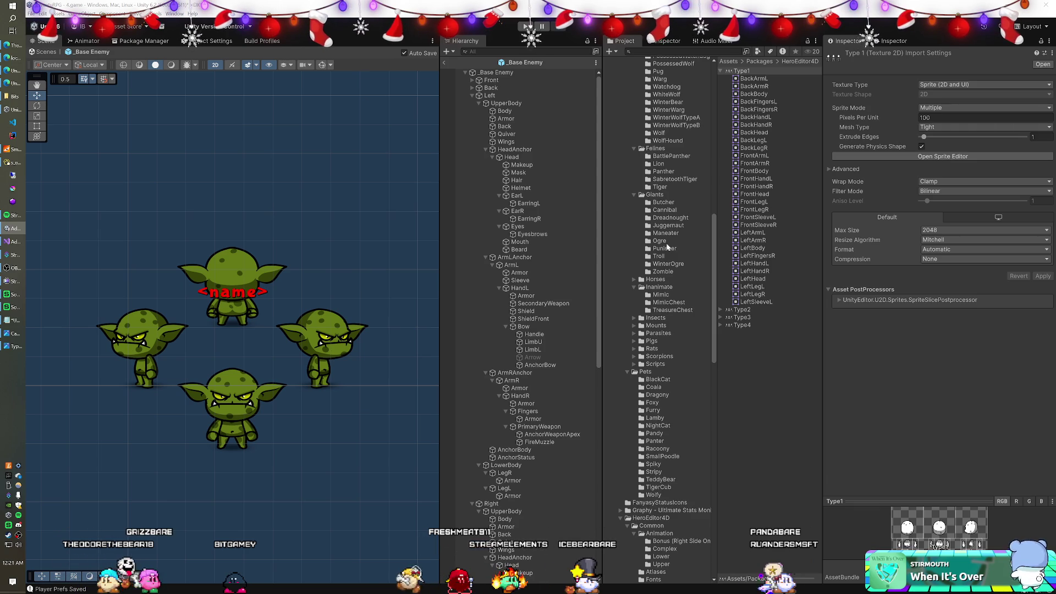
pyautogui.scroll(2, 667, 246)
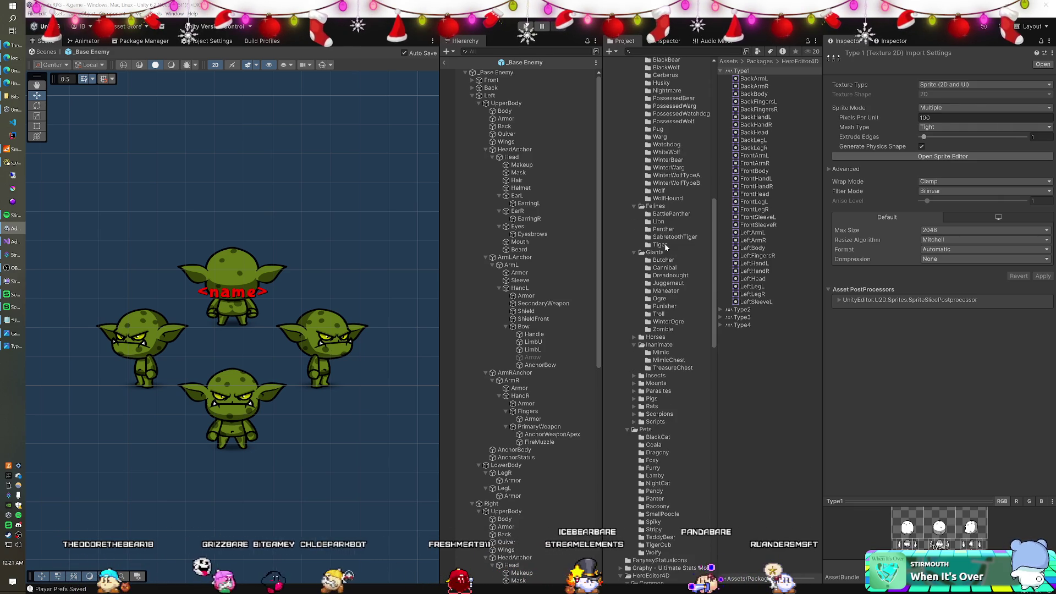
pyautogui.click(679, 307)
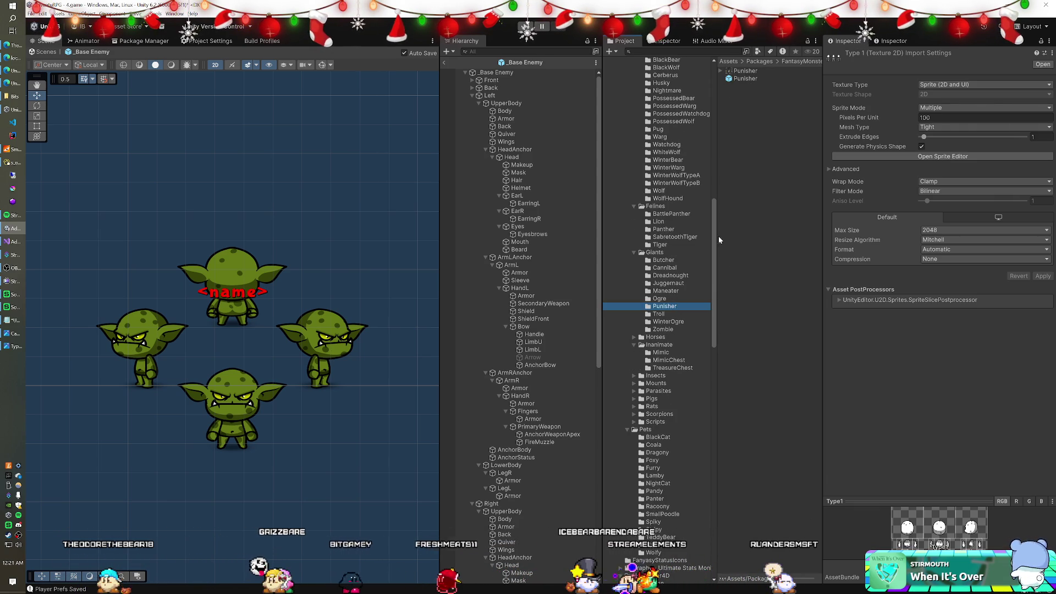
# Leave the _Base Enemy prefab and place the Punisher and Butcher giants in 4.game.
pyautogui.click(444, 65)
pyautogui.click(444, 65)
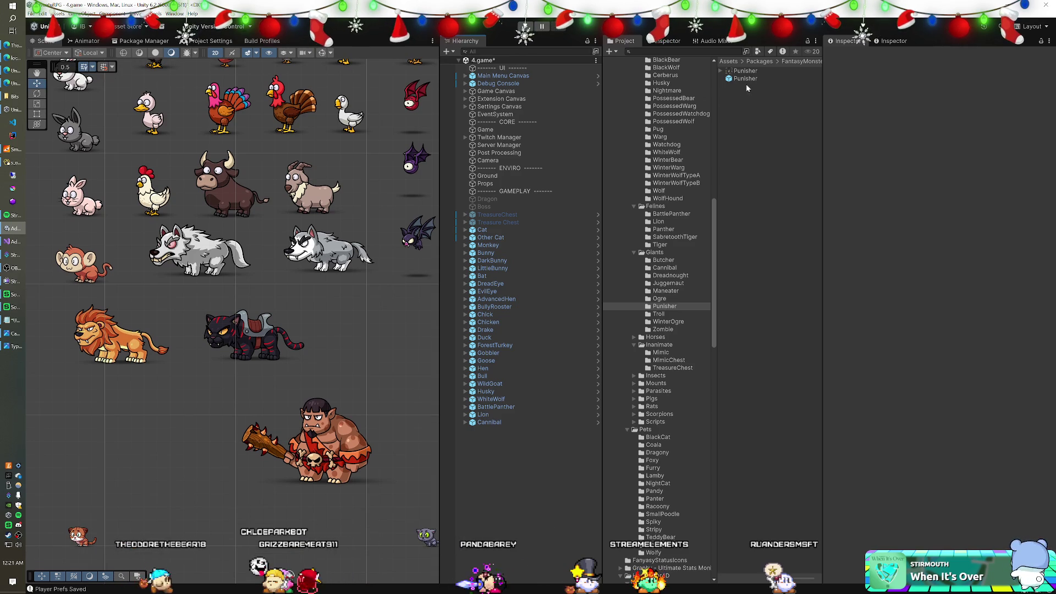
pyautogui.moveTo(658, 189)
pyautogui.mouseDown()
pyautogui.moveTo(315, 374)
pyautogui.moveTo(409, 375)
pyautogui.moveTo(386, 379)
pyautogui.mouseUp()
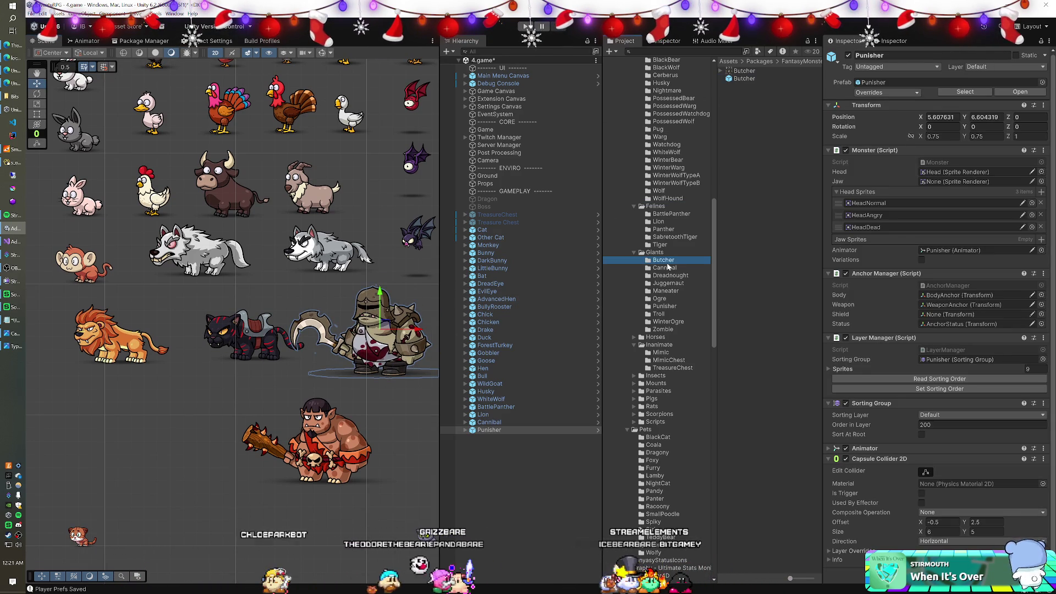
pyautogui.moveTo(742, 83)
pyautogui.mouseDown()
pyautogui.moveTo(495, 430)
pyautogui.moveTo(247, 440)
pyautogui.moveTo(242, 476)
pyautogui.moveTo(134, 493)
pyautogui.moveTo(136, 466)
pyautogui.mouseUp()
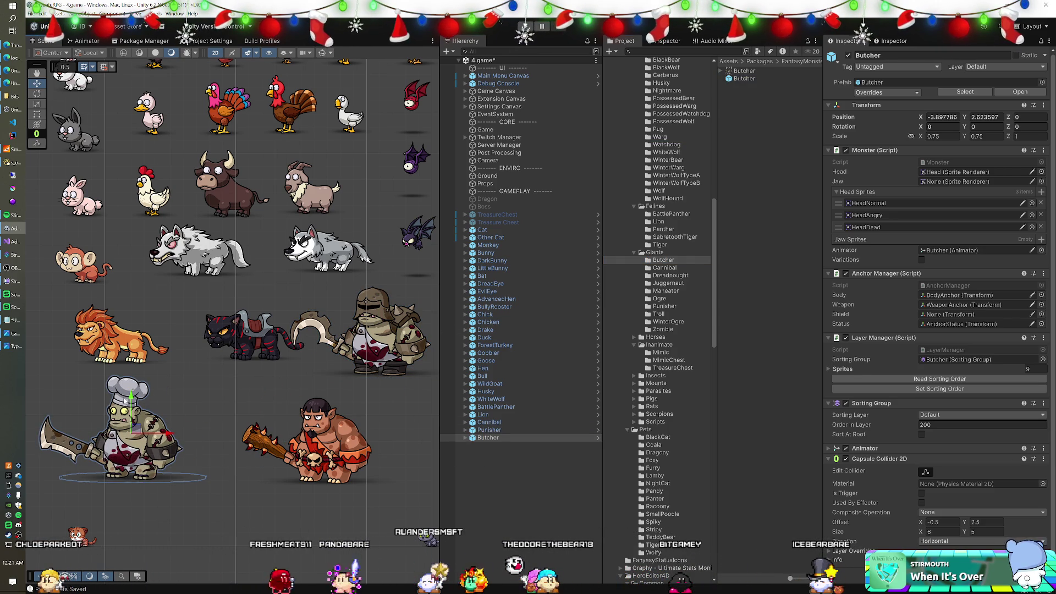
# Add the Maneater, Troll and Zombie giants to the scene beside the others.
pyautogui.click(661, 292)
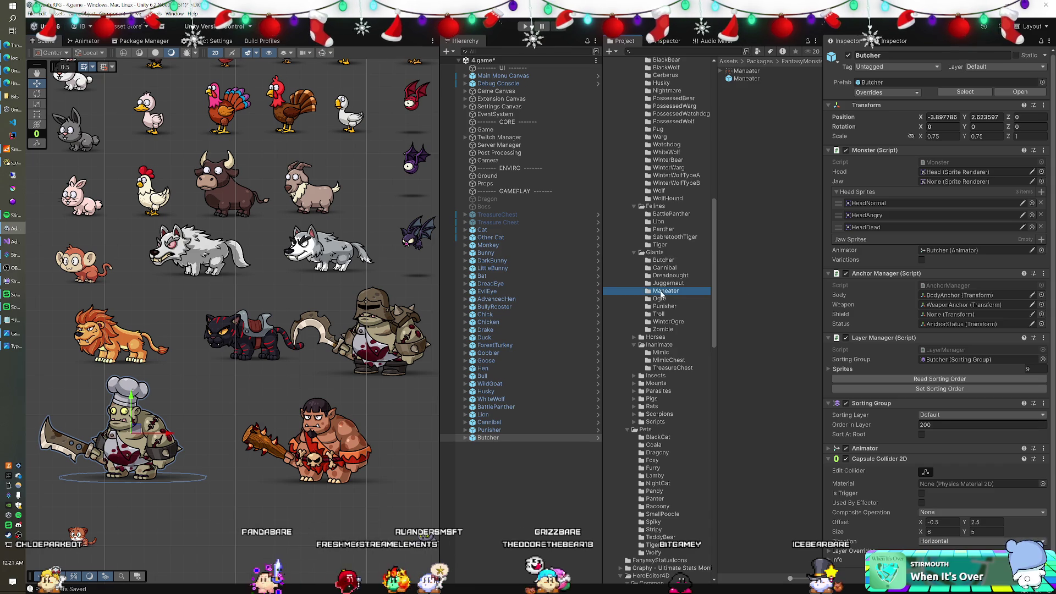
pyautogui.moveTo(746, 78)
pyautogui.mouseDown()
pyautogui.moveTo(509, 462)
pyautogui.moveTo(262, 469)
pyautogui.moveTo(251, 544)
pyautogui.moveTo(232, 553)
pyautogui.mouseUp()
pyautogui.click(672, 314)
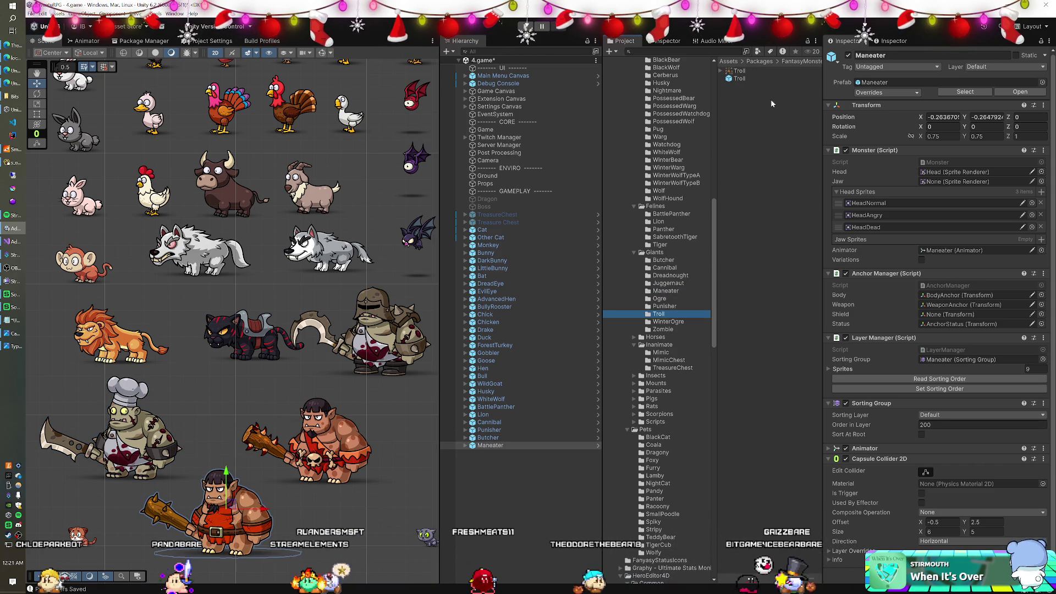
pyautogui.moveTo(736, 78); pyautogui.dragTo(364, 542)
pyautogui.moveTo(326, 465); pyautogui.dragTo(301, 361)
pyautogui.scroll(-3, 301, 360)
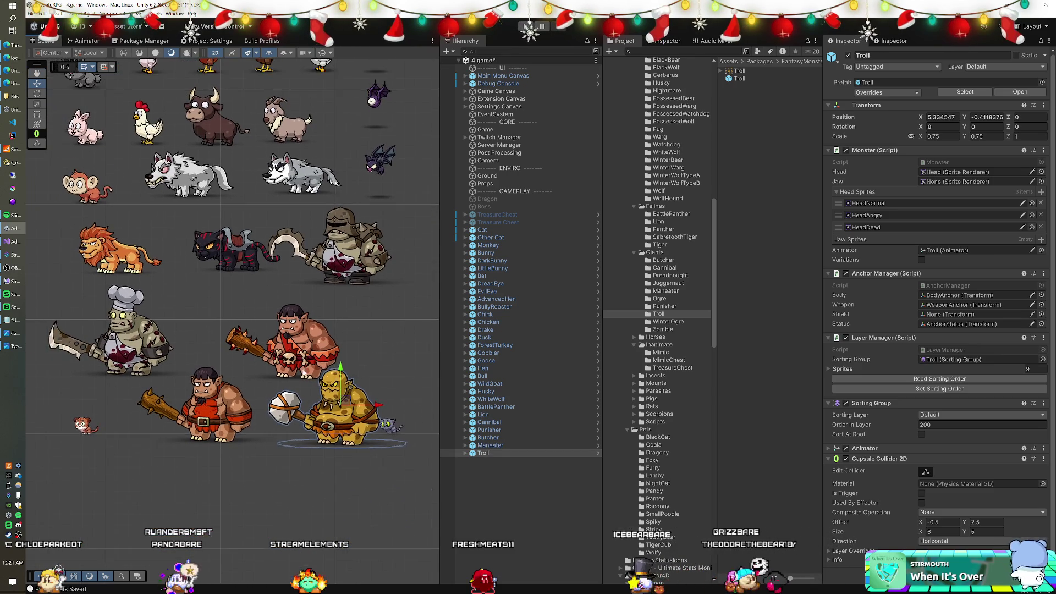
pyautogui.click(668, 331)
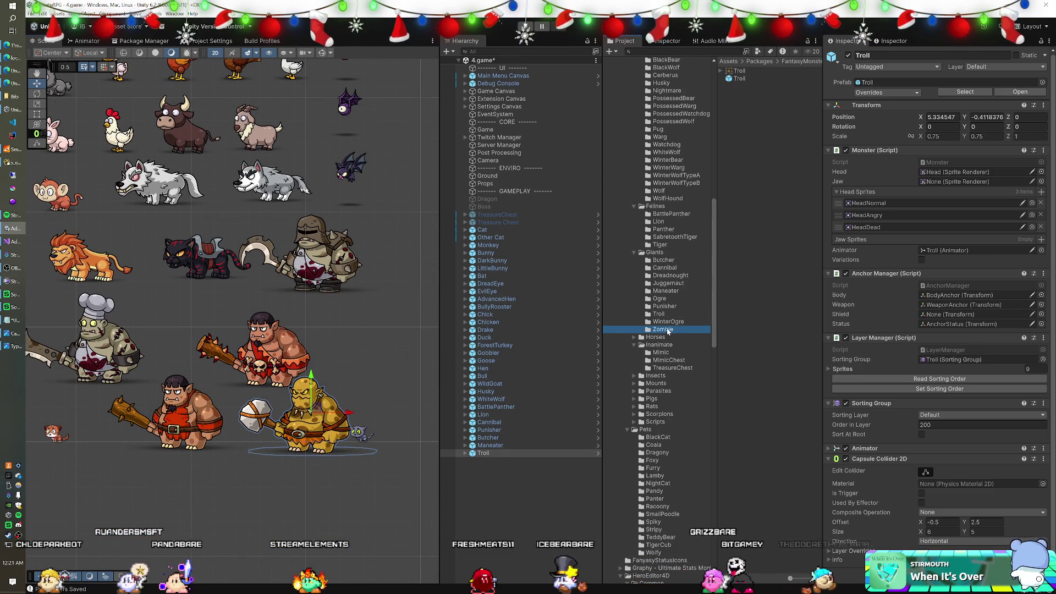
pyautogui.moveTo(744, 78)
pyautogui.mouseDown()
pyautogui.moveTo(633, 264)
pyautogui.moveTo(481, 469)
pyautogui.moveTo(324, 407)
pyautogui.moveTo(381, 371)
pyautogui.moveTo(400, 388)
pyautogui.mouseUp()
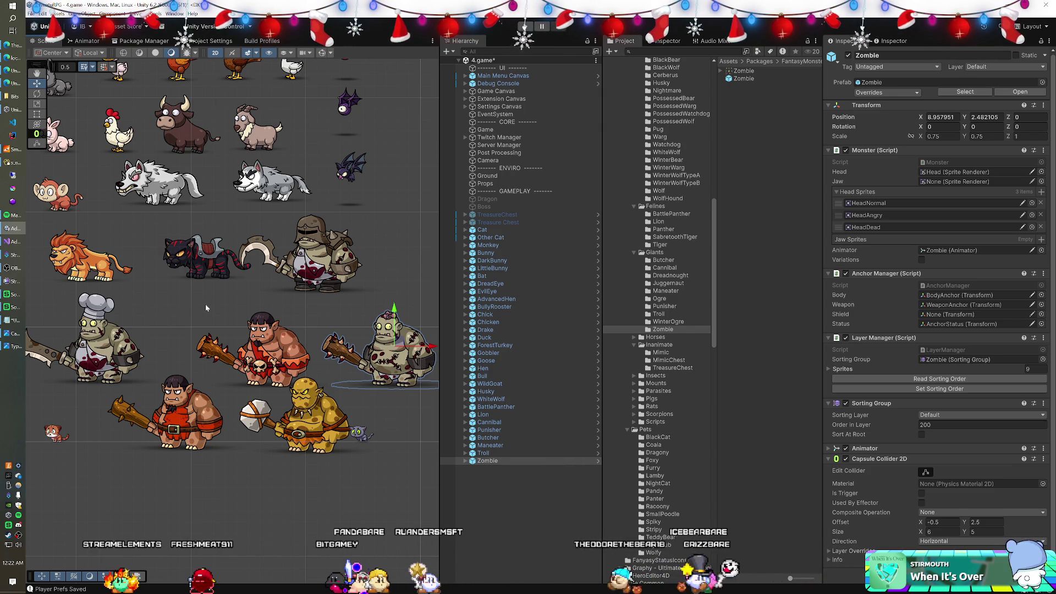
pyautogui.click(13, 84)
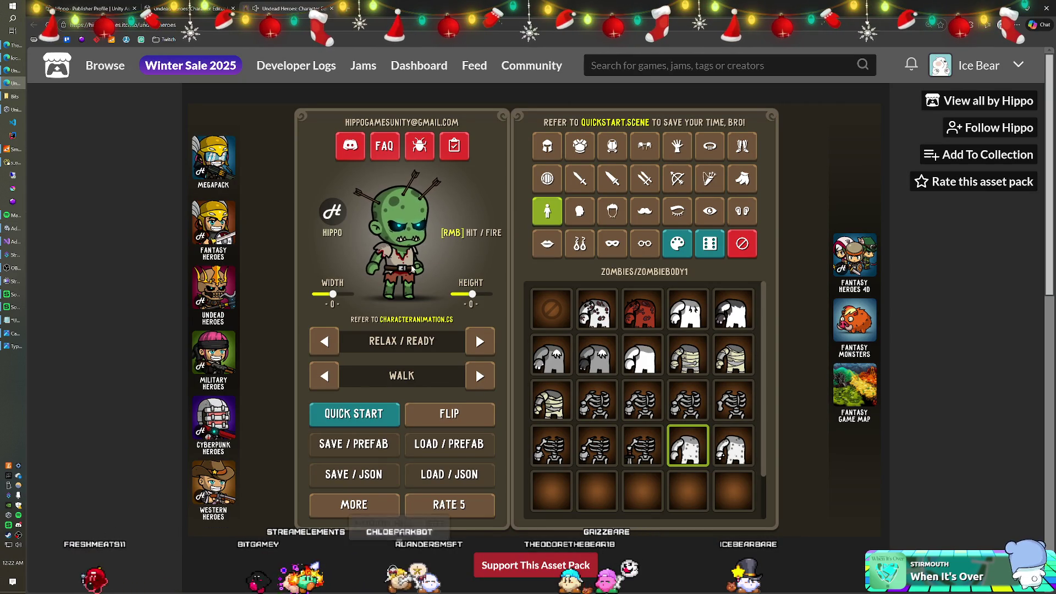
# Zoom the demo page out twice to read the description and comments.
pyautogui.hotkey('ctrl', '-')
pyautogui.hotkey('ctrl', '-')
pyautogui.hotkey('ctrl', '-')
pyautogui.hotkey('ctrl', '-')
pyautogui.hotkey('ctrl', '-')
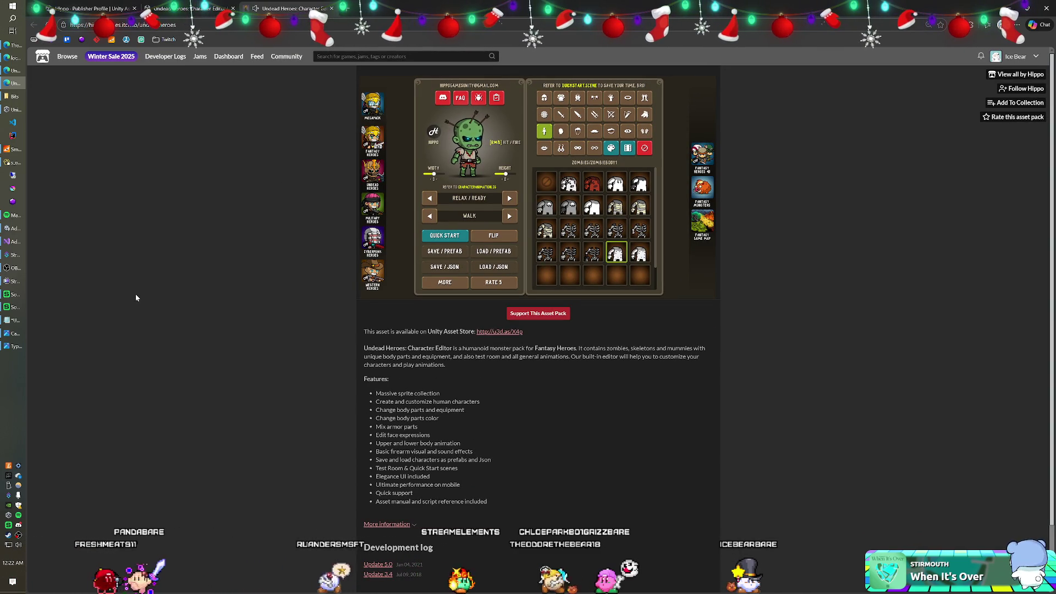
pyautogui.hotkey('ctrl', '-')
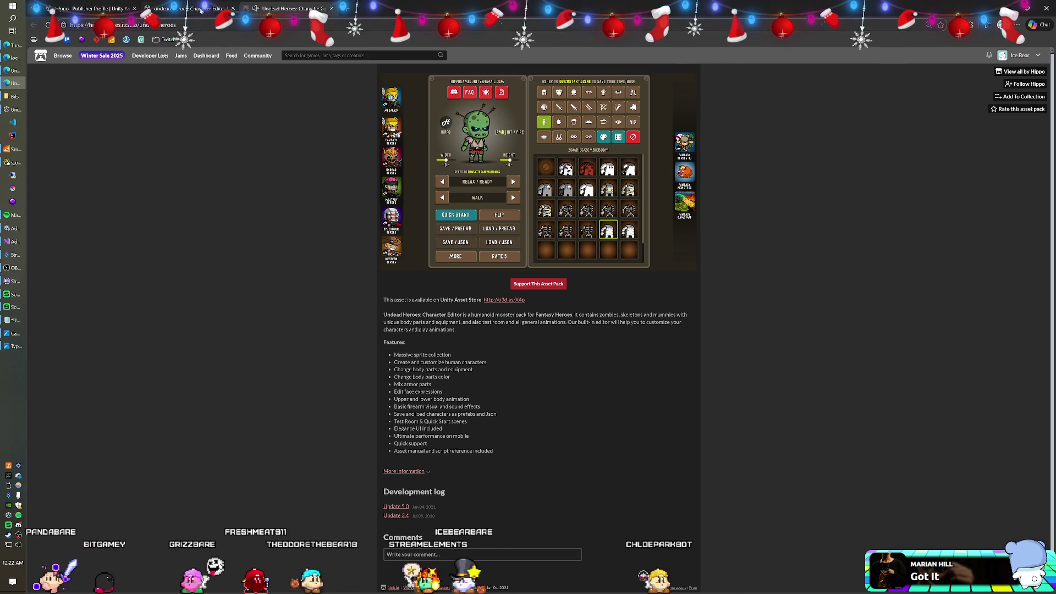
pyautogui.hotkey('alt', 'Tab')
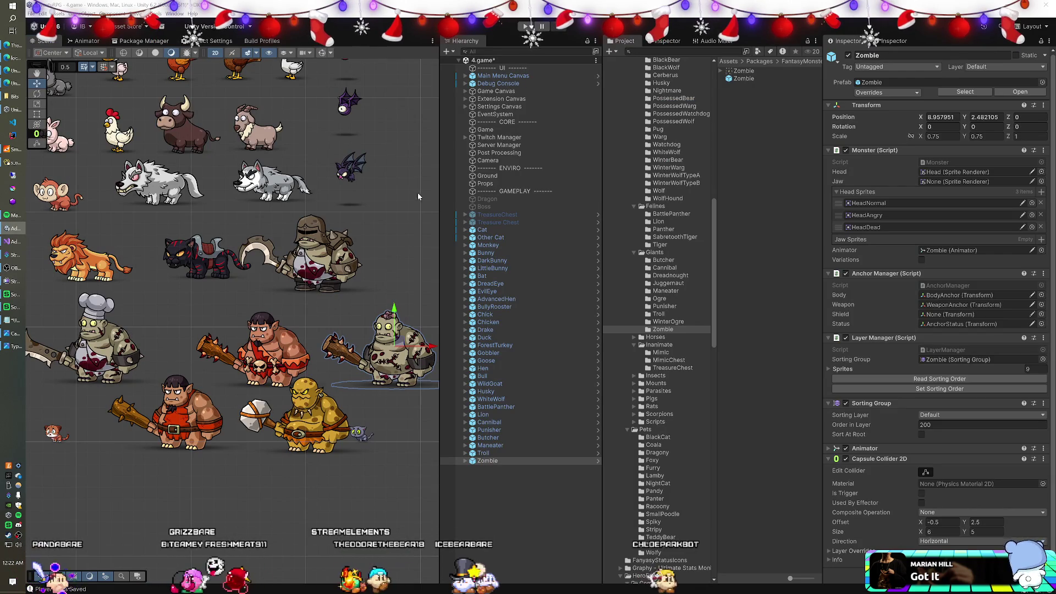
# Place a WinterOgre and a green Ogre at the bottom of the scene and zoom in.
pyautogui.click(668, 321)
pyautogui.moveTo(751, 82)
pyautogui.mouseDown()
pyautogui.moveTo(418, 385)
pyautogui.moveTo(333, 504)
pyautogui.moveTo(364, 535)
pyautogui.mouseUp()
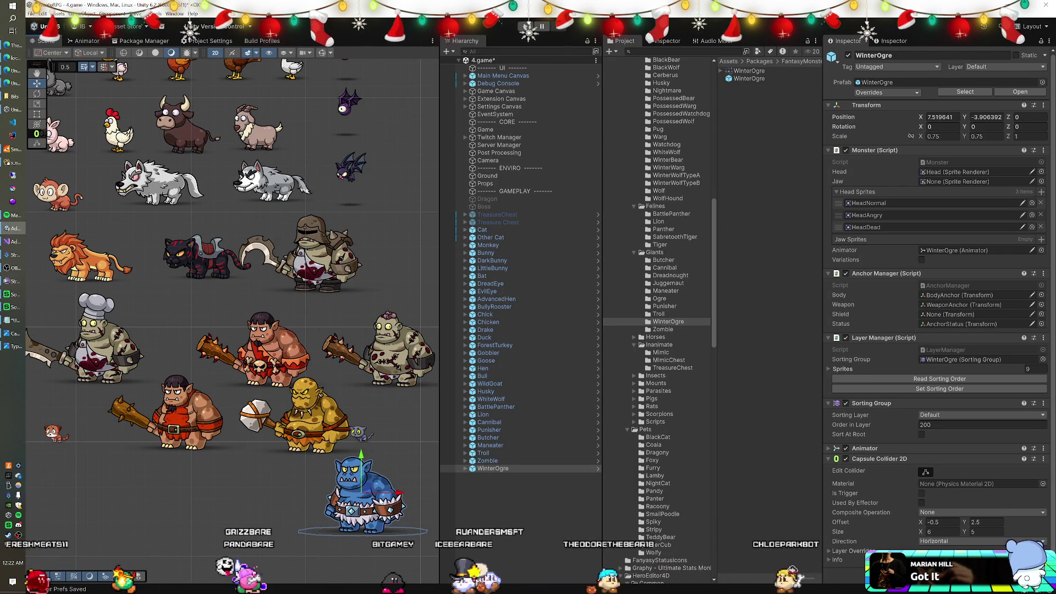
pyautogui.click(662, 299)
pyautogui.moveTo(738, 78)
pyautogui.mouseDown()
pyautogui.moveTo(528, 337)
pyautogui.moveTo(455, 504)
pyautogui.moveTo(245, 478)
pyautogui.moveTo(236, 518)
pyautogui.mouseUp()
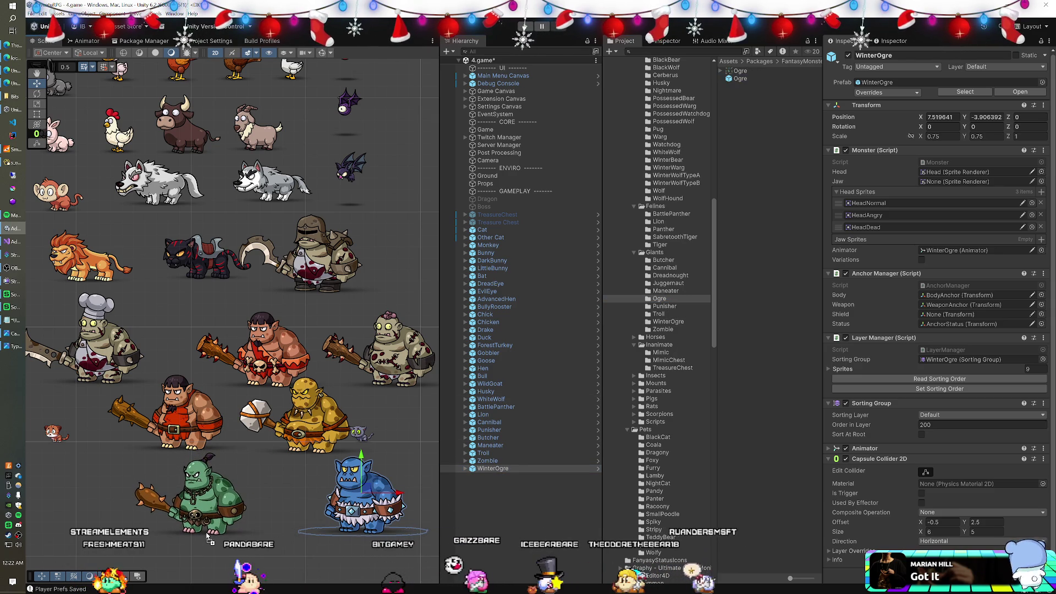
pyautogui.click(292, 477)
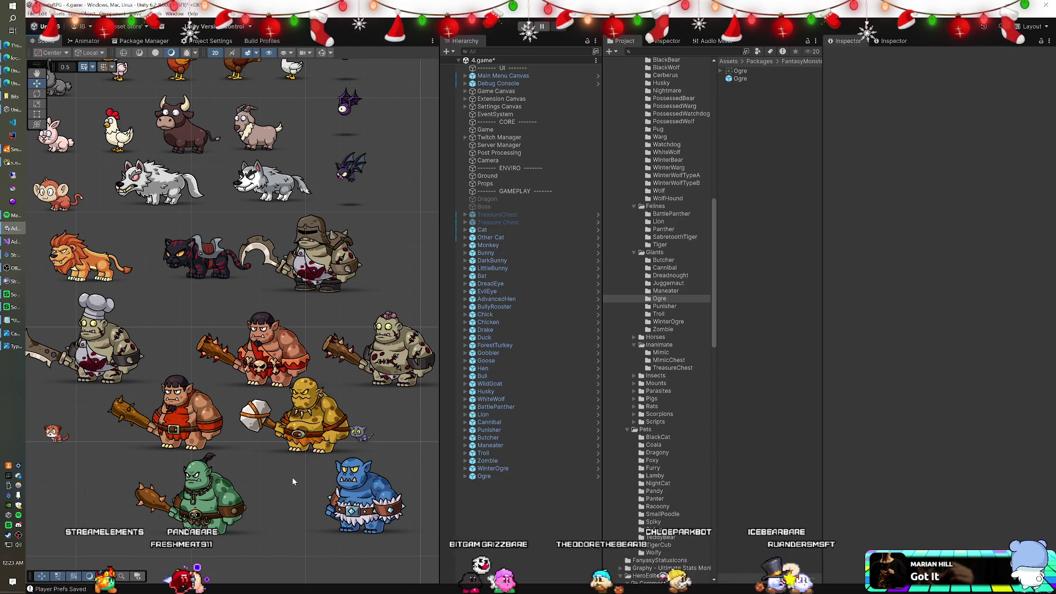
pyautogui.scroll(5, 187, 350)
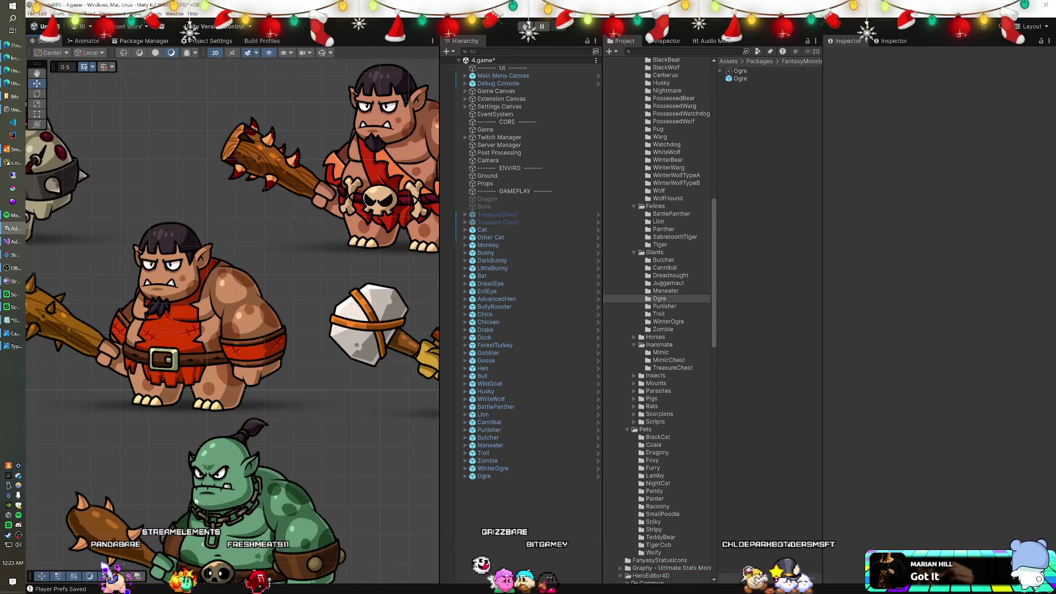
pyautogui.scroll(1, 187, 351)
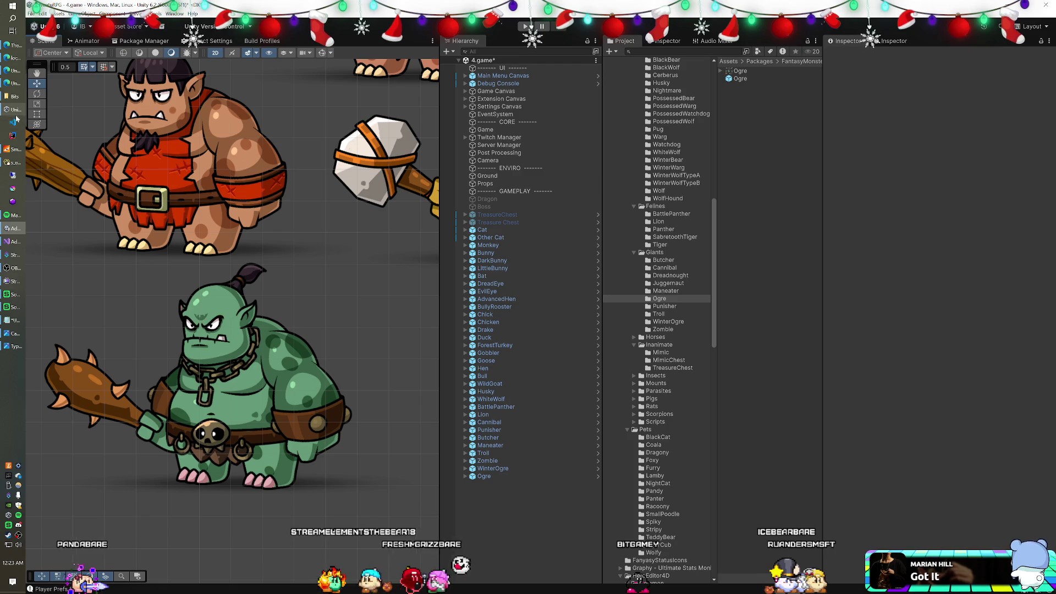
pyautogui.click(14, 83)
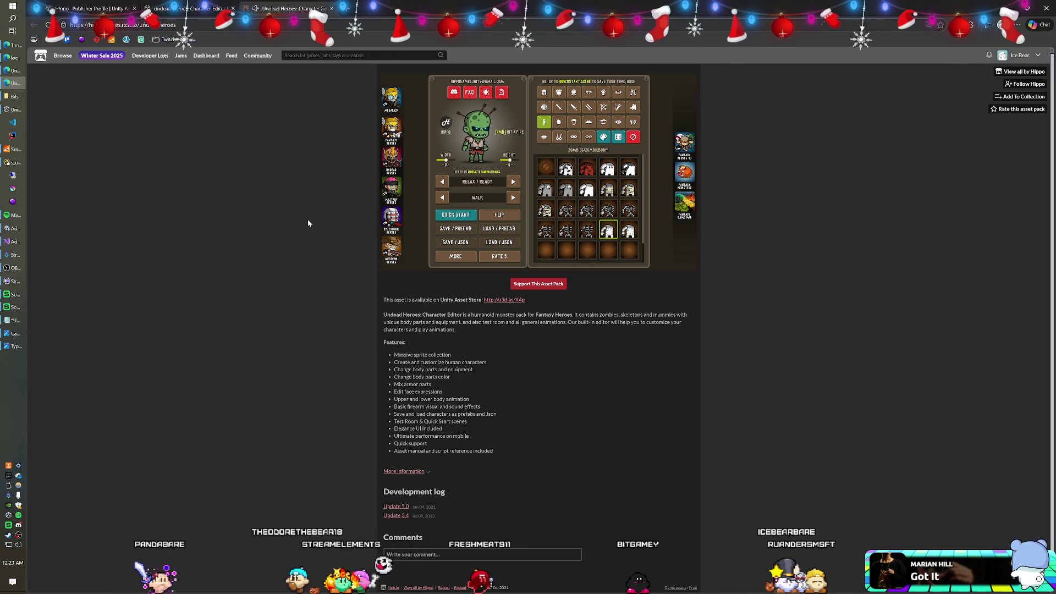
# Zoom the itch.io page in to view the zombie character up close.
pyautogui.scroll(4, 286, 246)
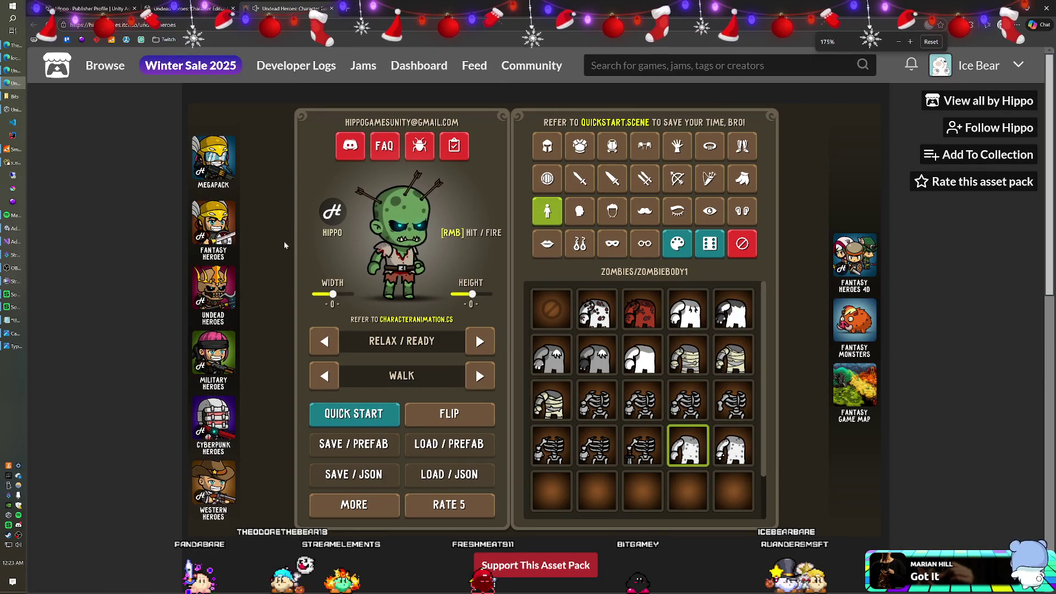
pyautogui.scroll(2, 127, 242)
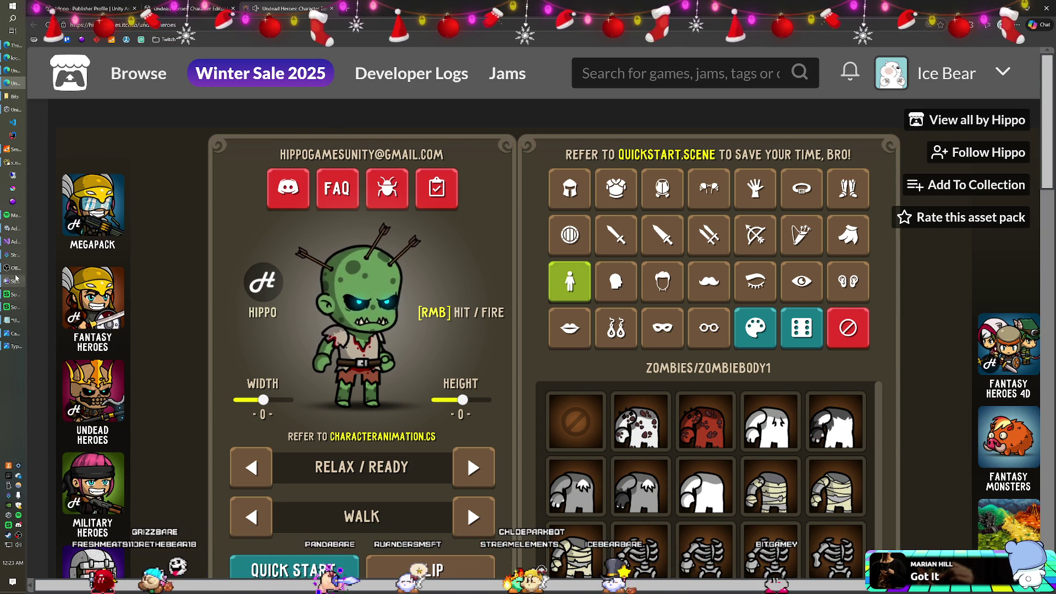
pyautogui.moveTo(15, 262)
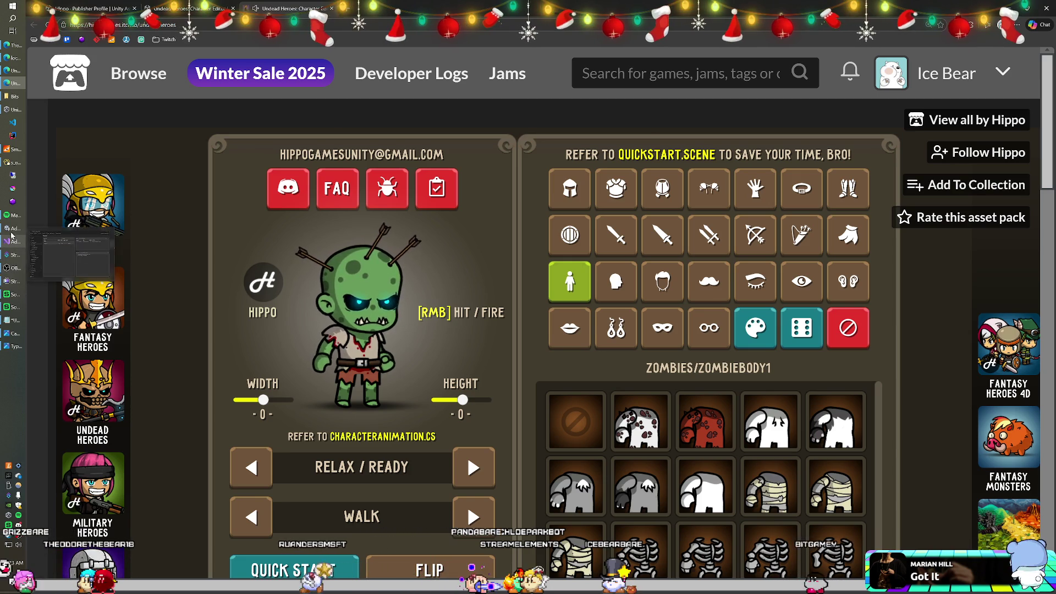
pyautogui.click(71, 231)
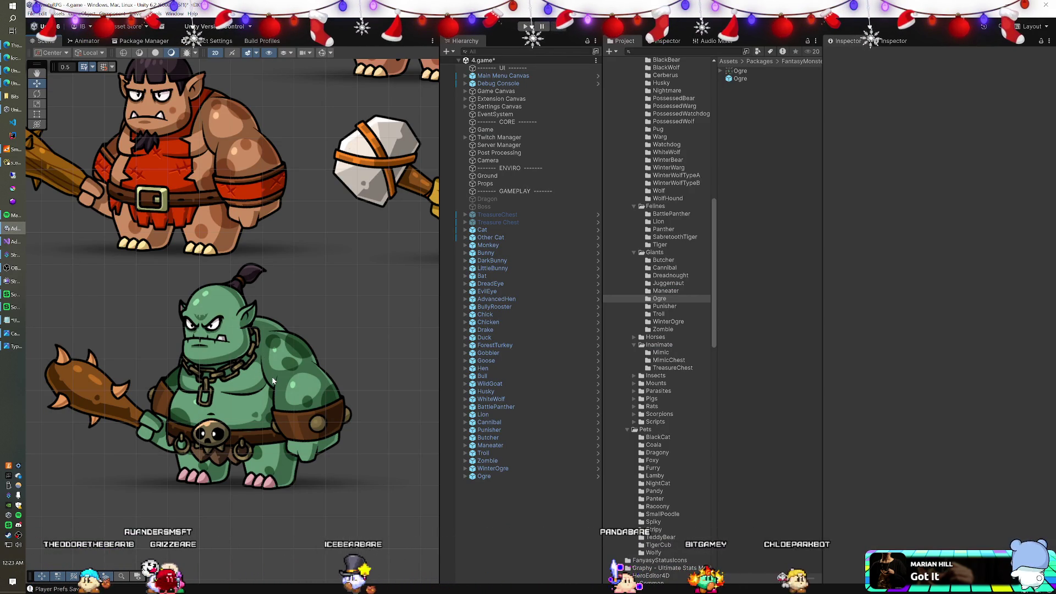
pyautogui.scroll(-2, 223, 349)
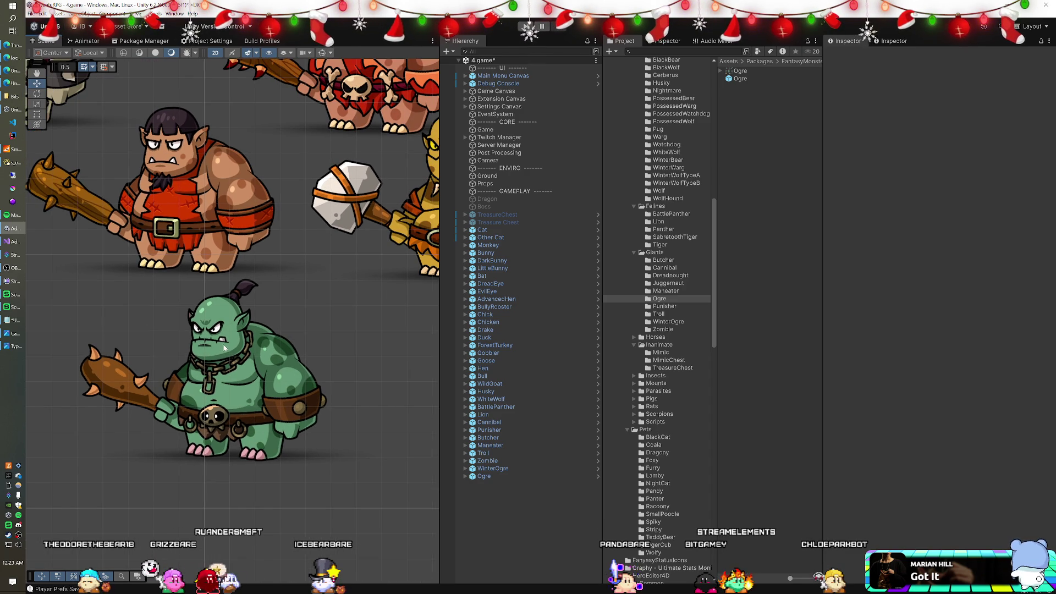
pyautogui.moveTo(268, 279); pyautogui.dragTo(240, 294)
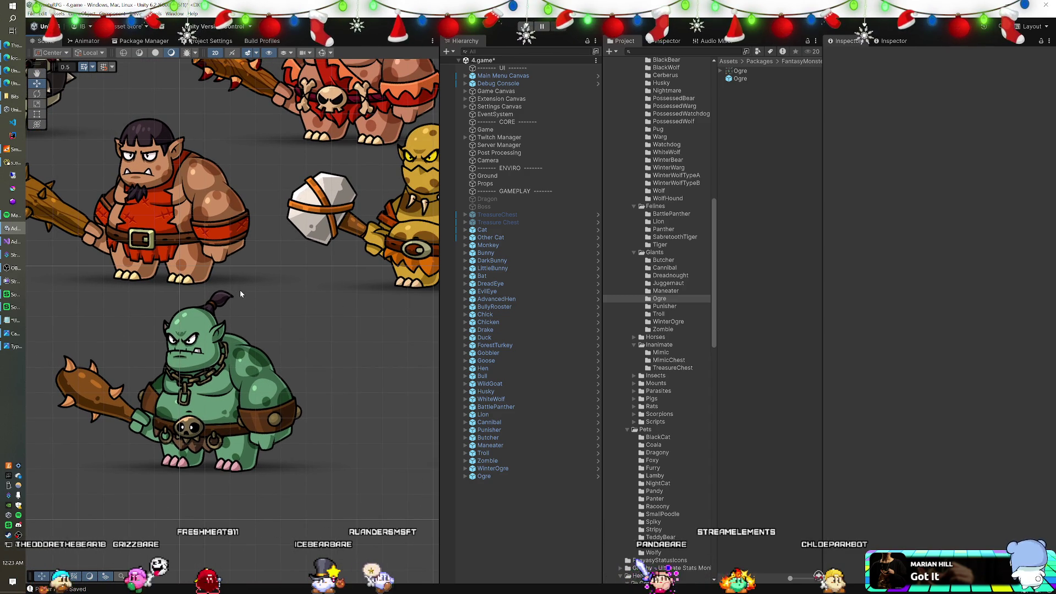
pyautogui.moveTo(12, 110)
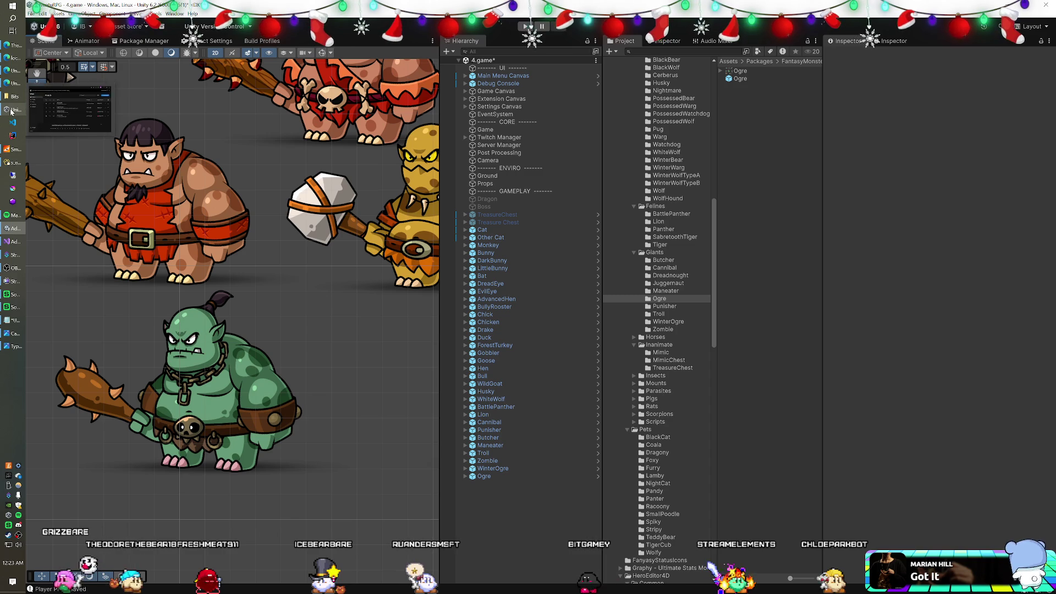
pyautogui.click(12, 83)
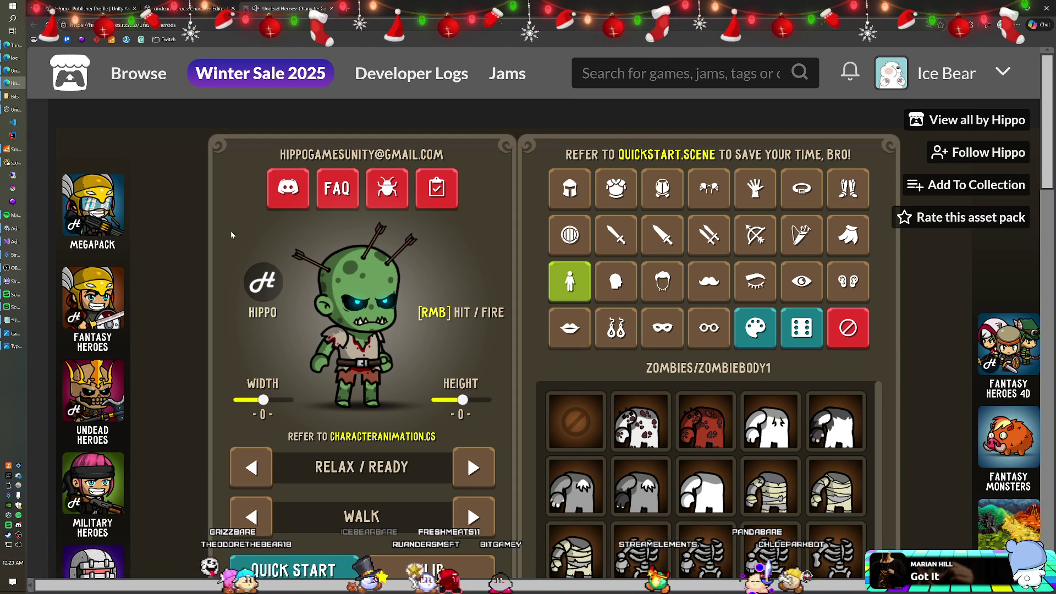
# Zoom the page out and give the character a white FURRY/FURRYBODY3 body.
pyautogui.hotkey('ctrl', '-')
pyautogui.hotkey('ctrl', '-')
pyautogui.hotkey('ctrl', '-')
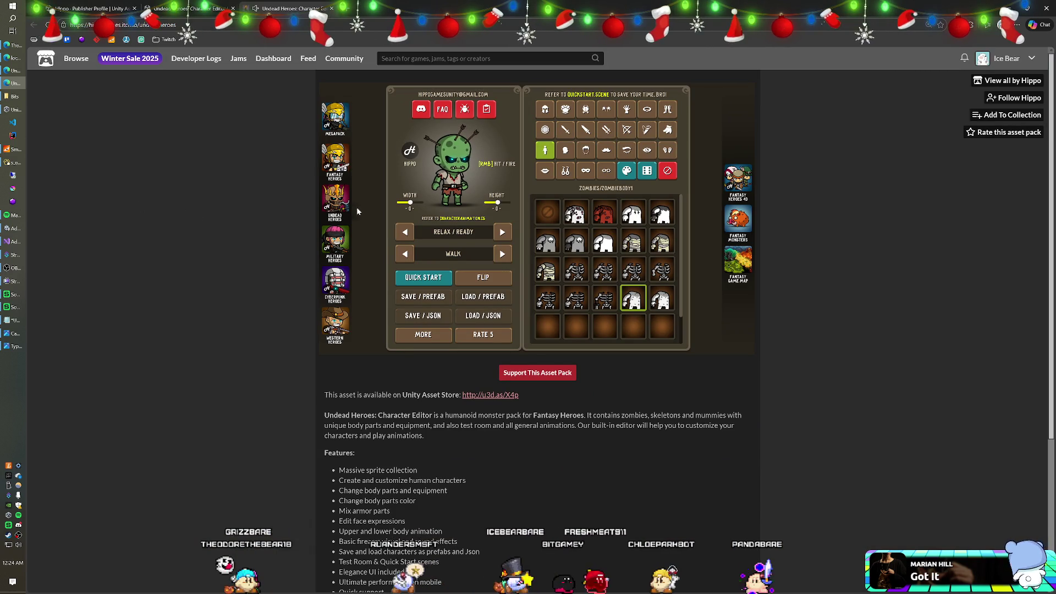
pyautogui.click(552, 246)
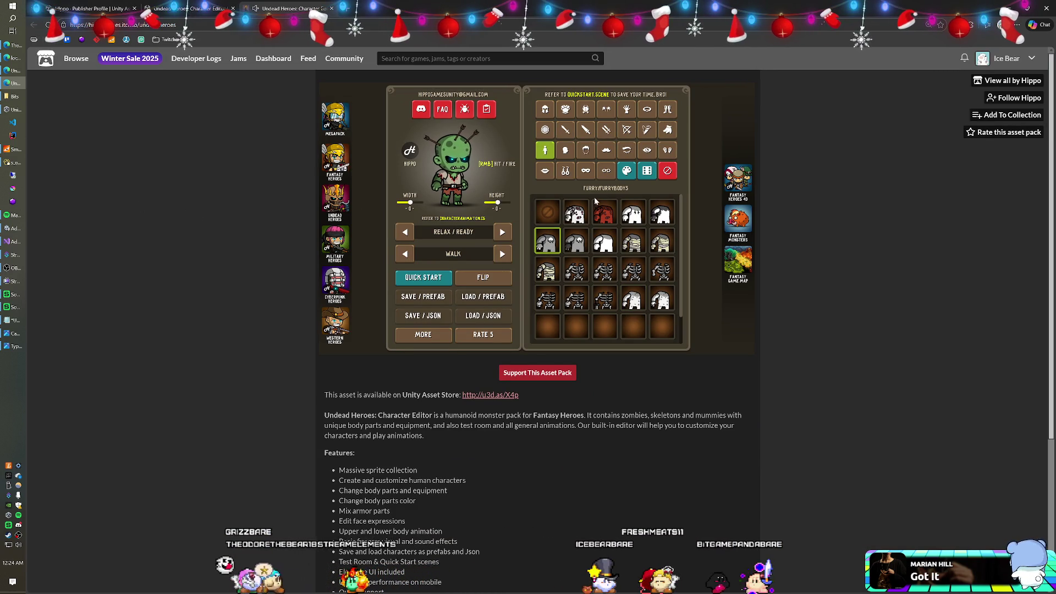
pyautogui.click(627, 171)
pyautogui.moveTo(567, 176); pyautogui.dragTo(511, 144)
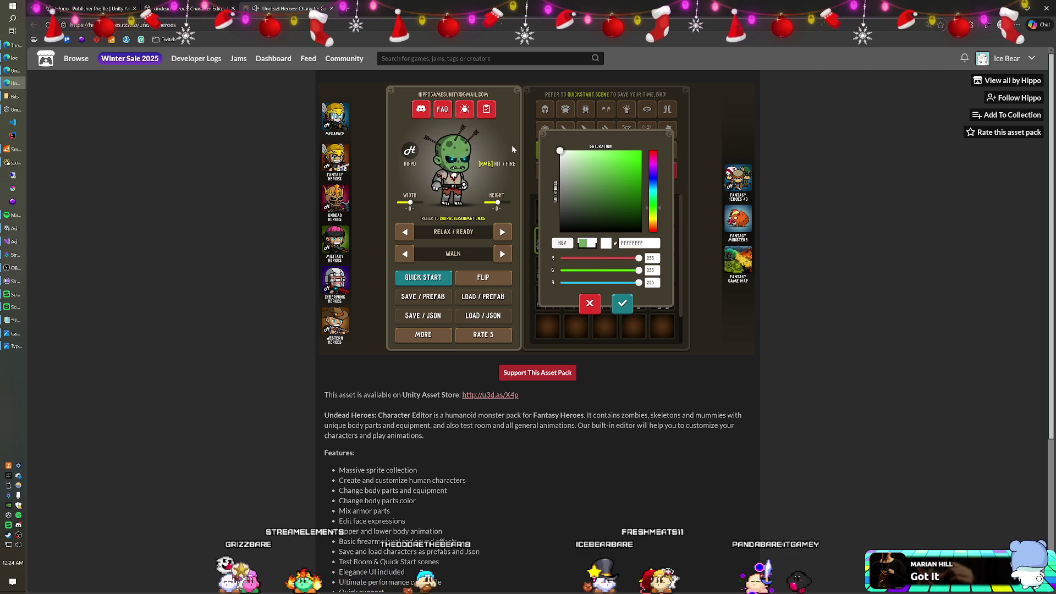
pyautogui.click(622, 306)
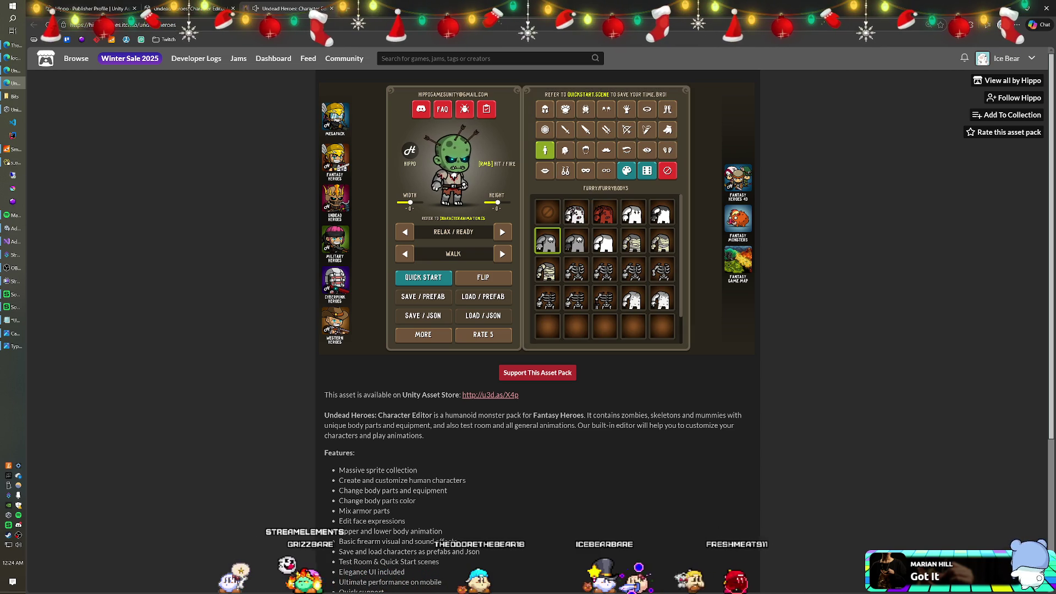
pyautogui.click(565, 151)
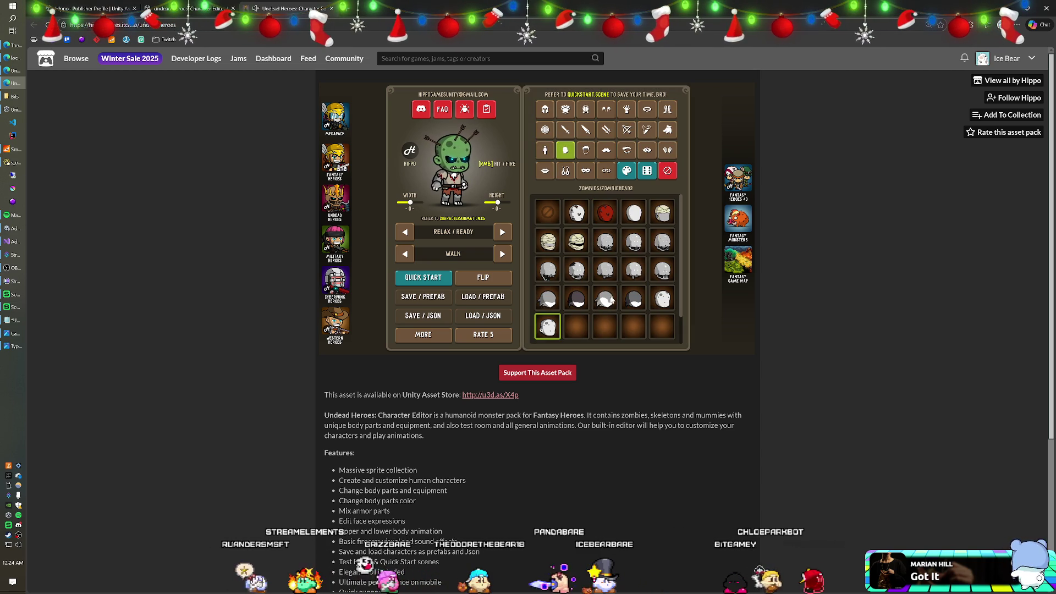
# Give the character a wolf head with a confirmed colour and remove its zombie clothes.
pyautogui.click(543, 302)
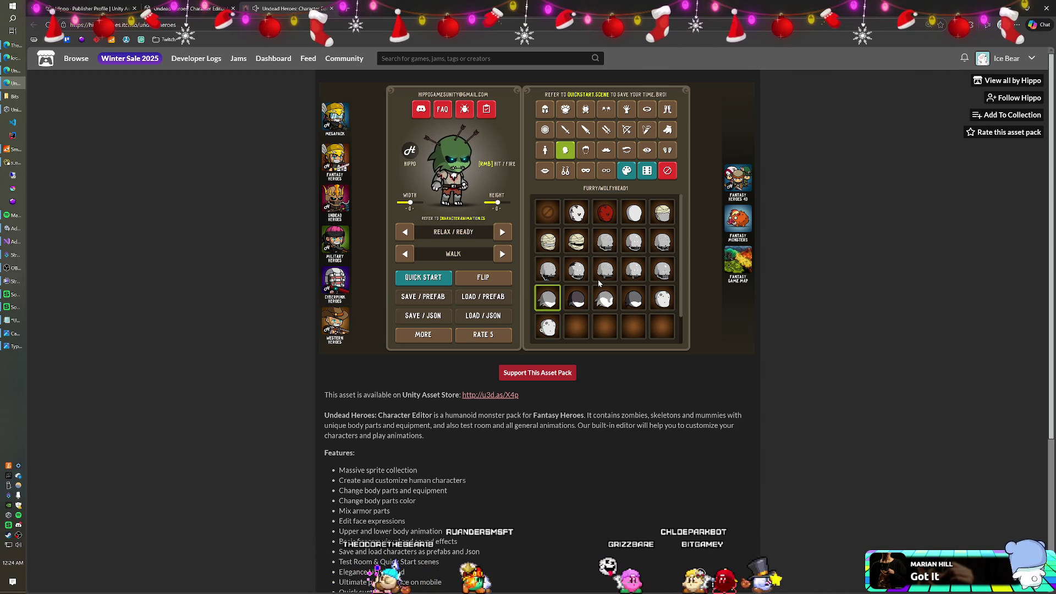
pyautogui.click(633, 298)
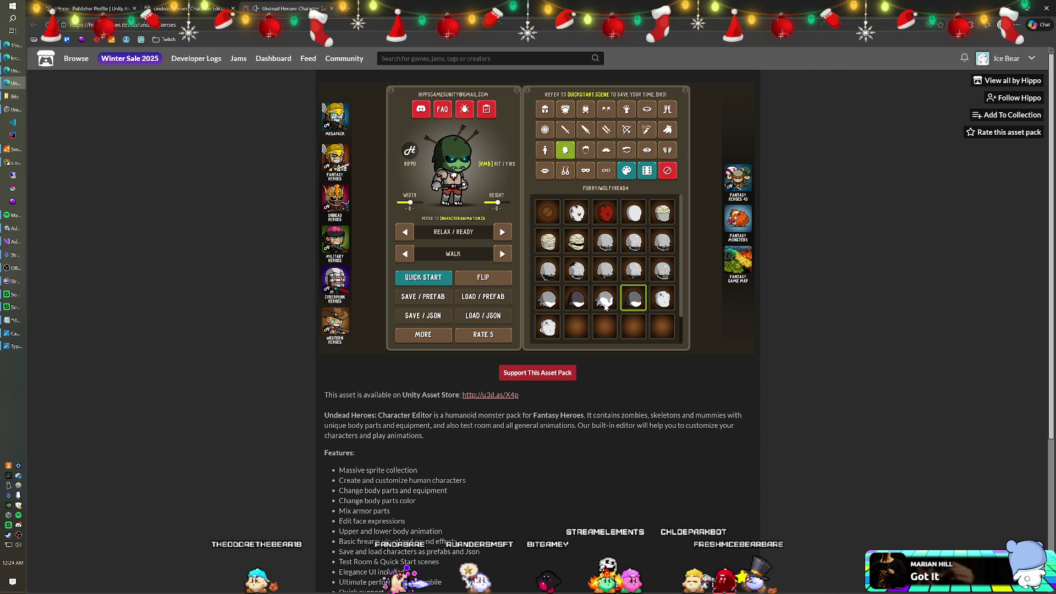
pyautogui.click(626, 171)
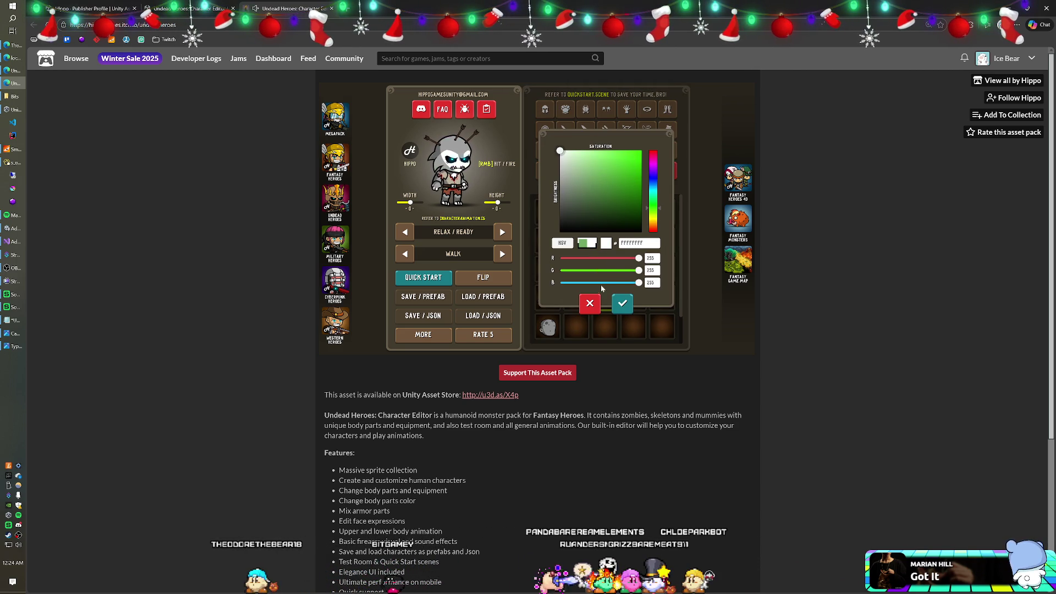
pyautogui.click(617, 308)
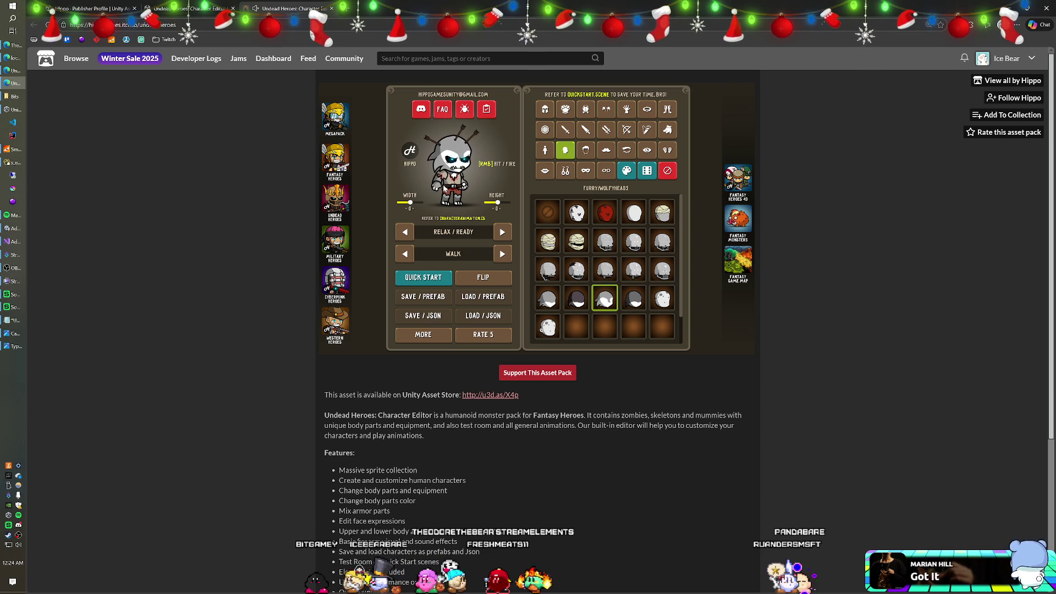
pyautogui.click(571, 112)
pyautogui.click(553, 219)
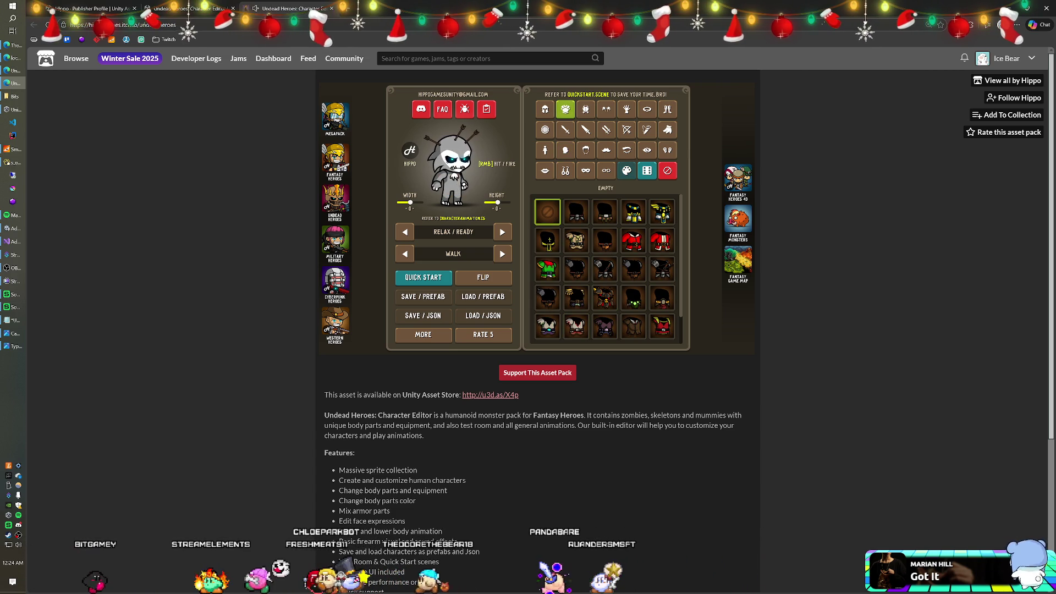
# Try MUMMYCLOTHES4, Santa and loincloth outfits, settling on SKELETONS/SKELETONARMOR5.
pyautogui.click(576, 240)
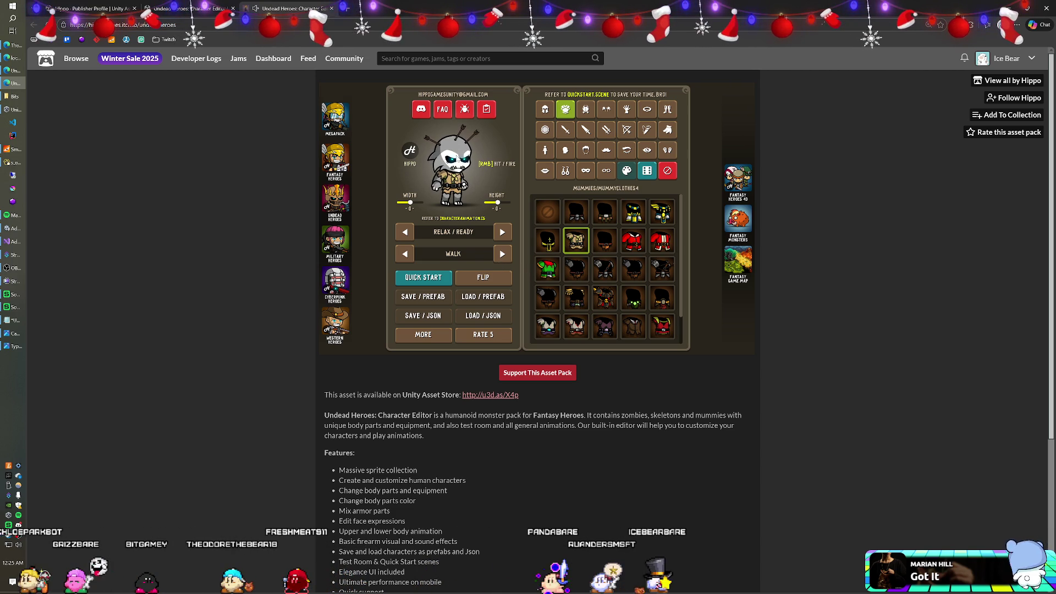
pyautogui.click(662, 240)
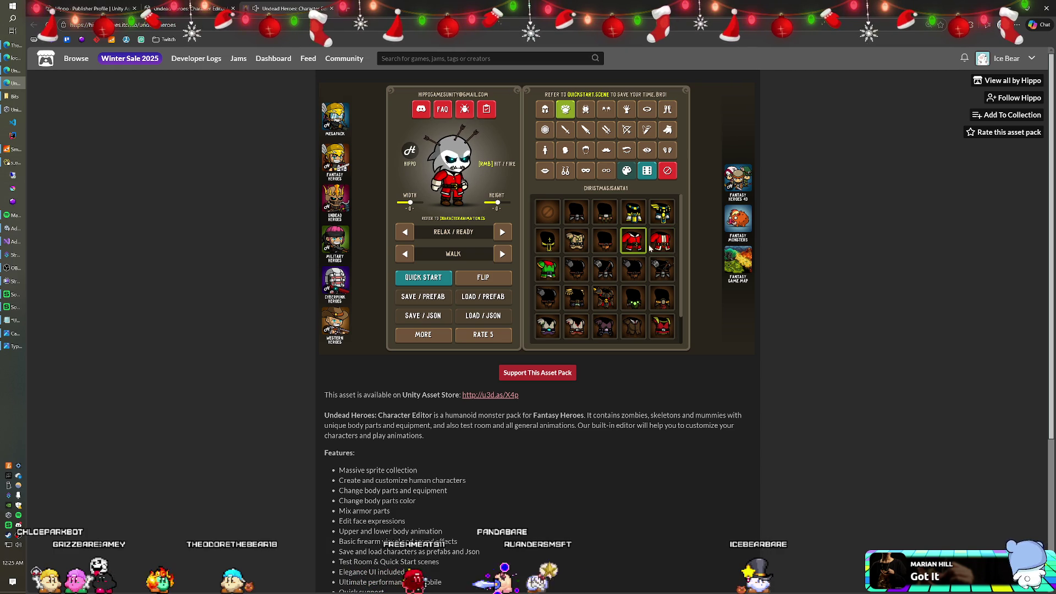
pyautogui.scroll(-1, 598, 247)
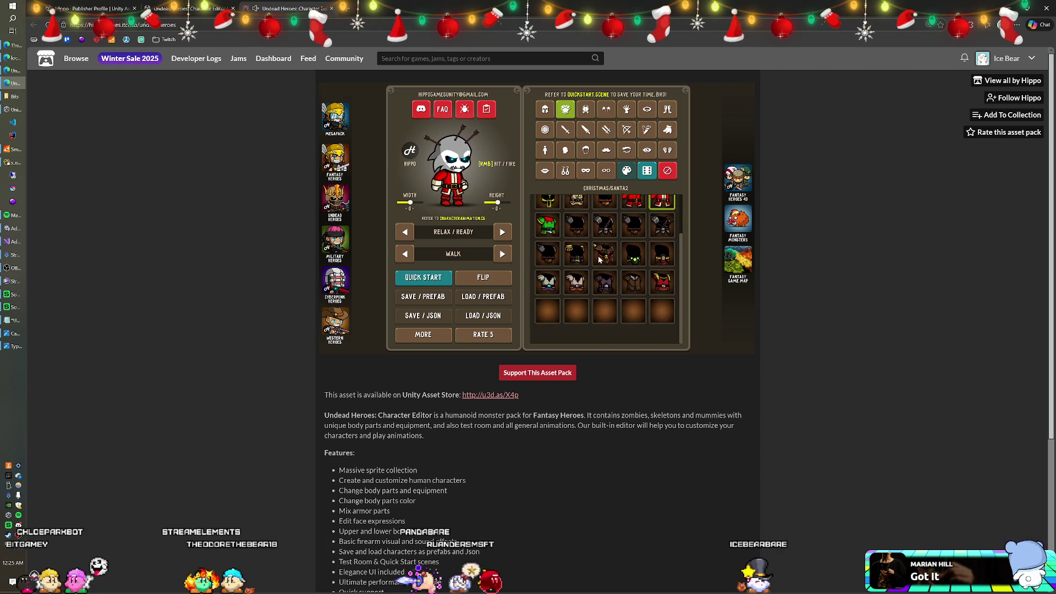
pyautogui.click(636, 272)
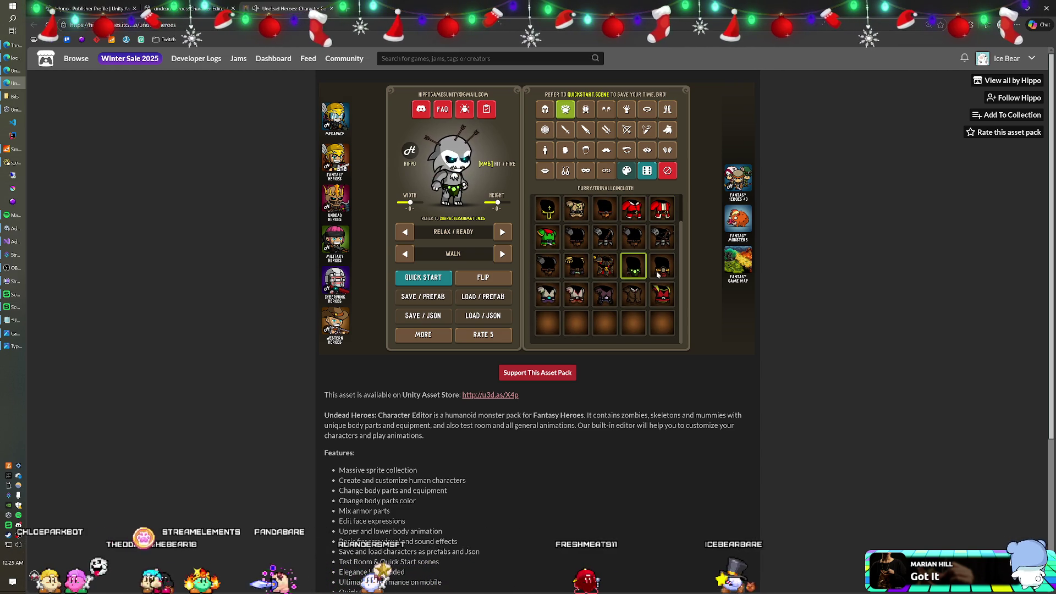
pyautogui.click(659, 273)
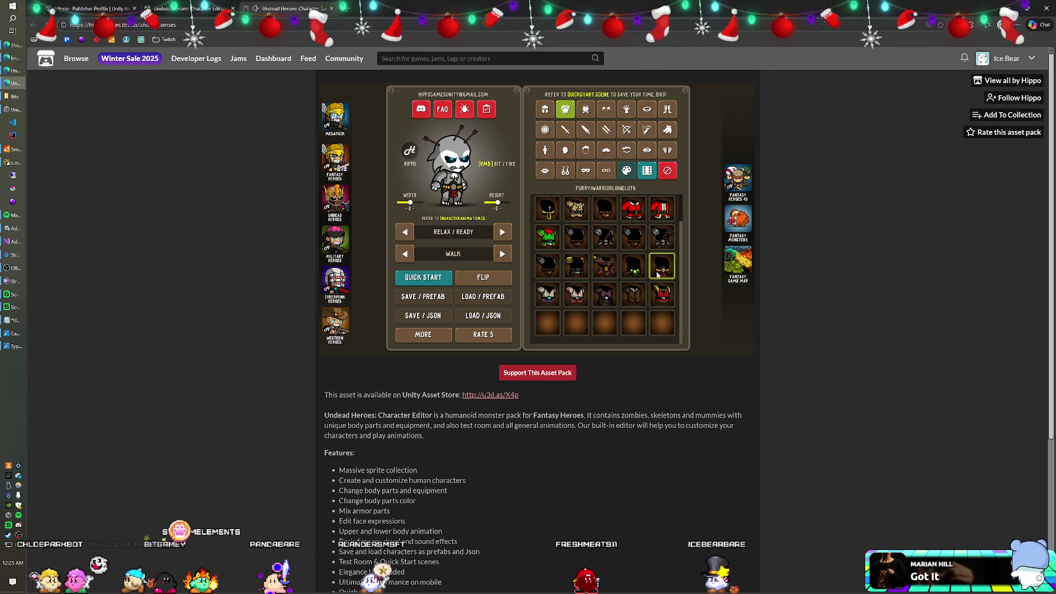
pyautogui.click(551, 264)
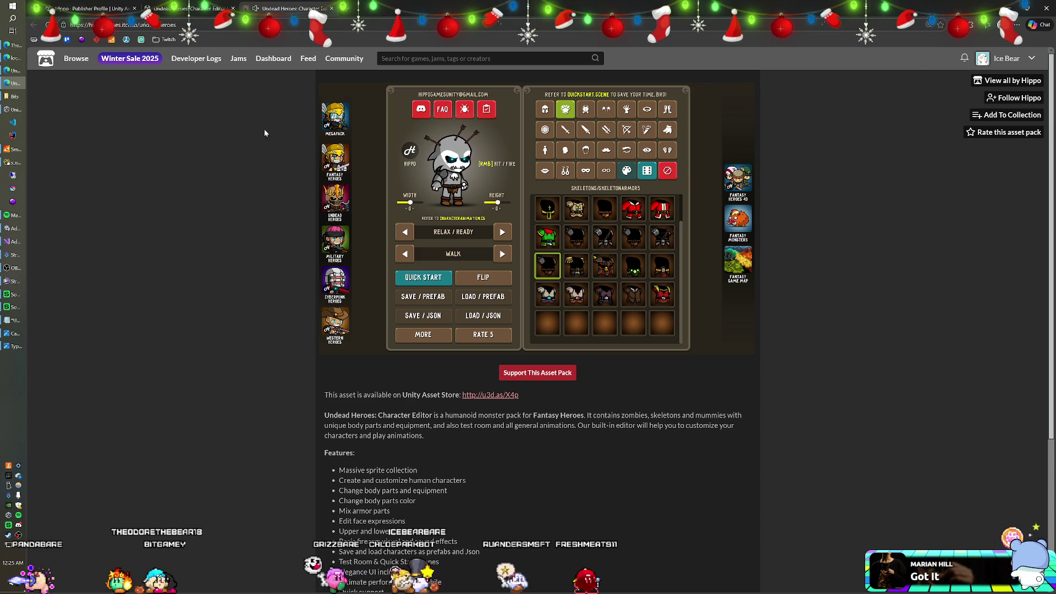
pyautogui.click(187, 8)
# Show the Undead Heroes package contents: 1399 files, 19.5 MB, HeroEditor folder tree.
pyautogui.scroll(-6, 448, 305)
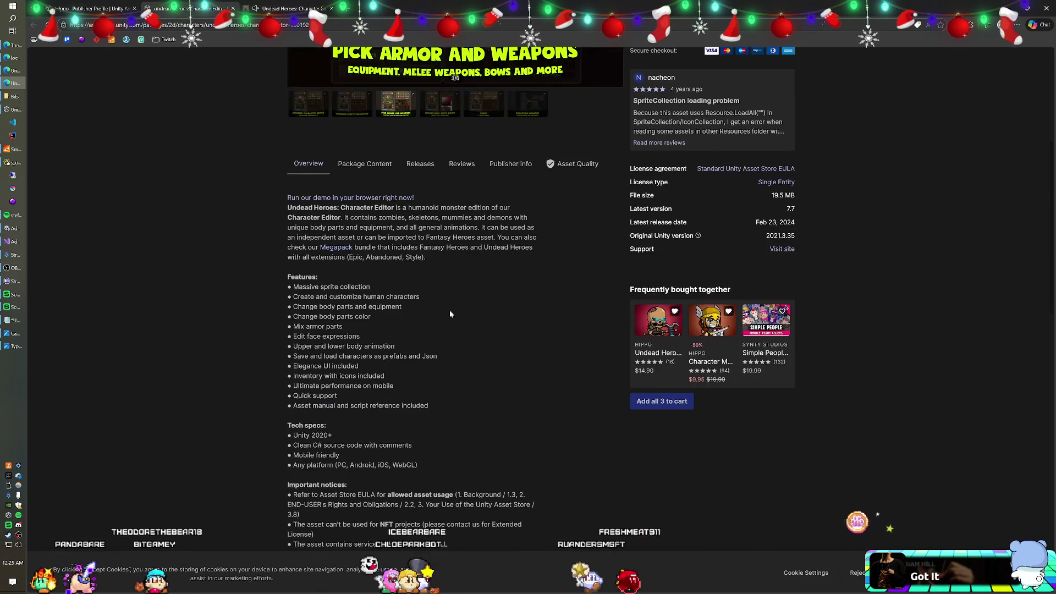
pyautogui.scroll(2, 447, 300)
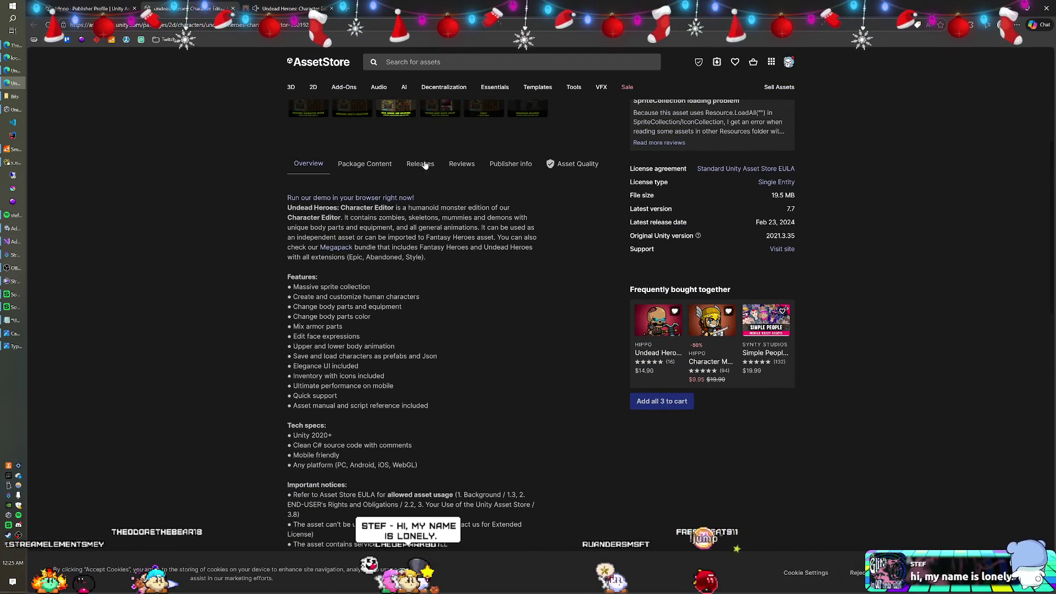
pyautogui.click(386, 164)
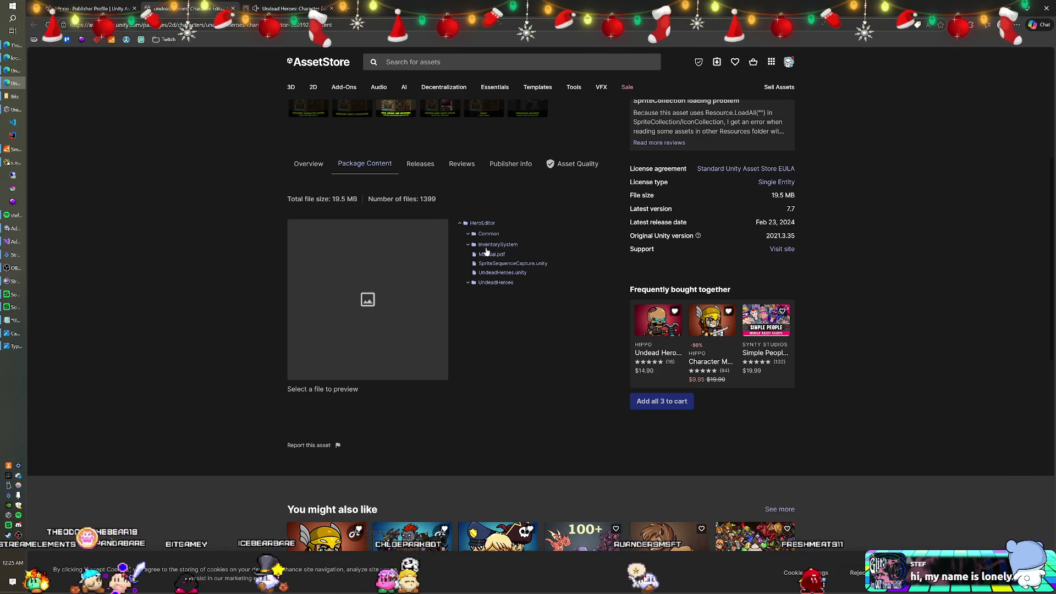
# Expand UndeadHeroes through Sprites > BodyParts > Body > Demon and preview Demon1.png and Demon2.png.
pyautogui.click(468, 283)
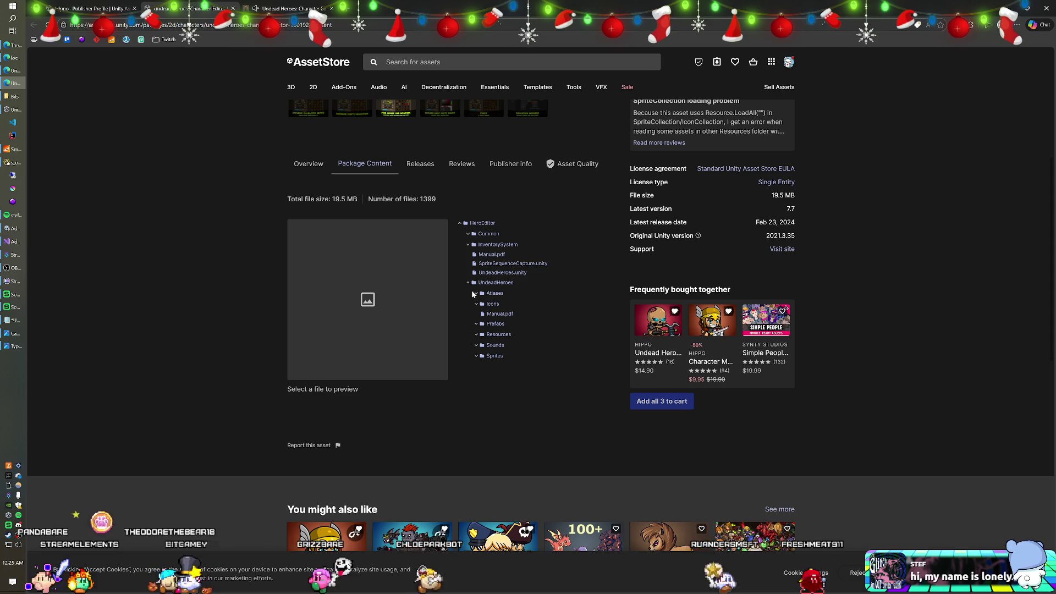
pyautogui.click(476, 293)
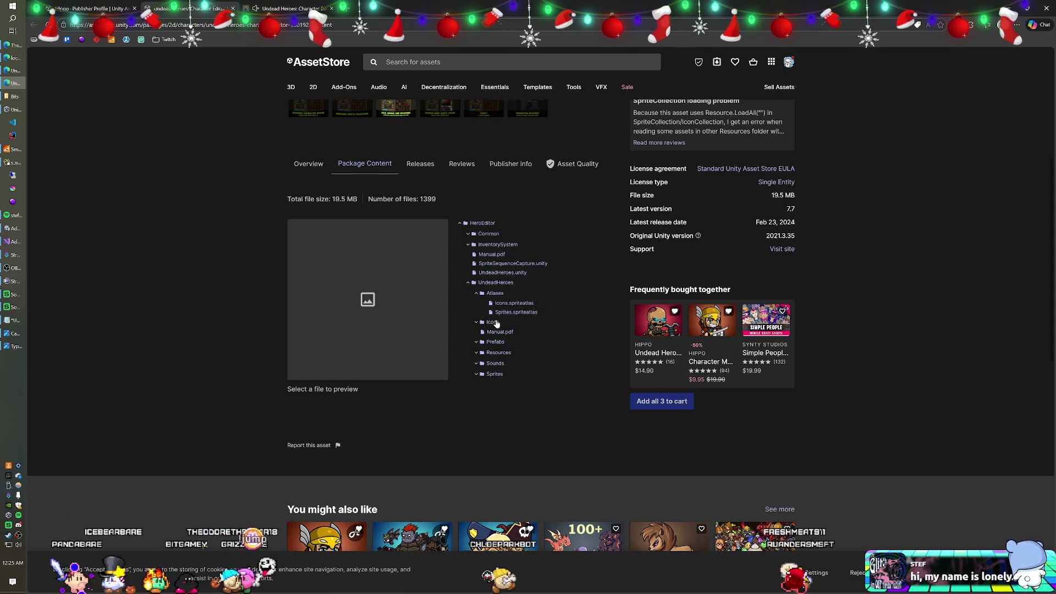
pyautogui.click(476, 374)
pyautogui.click(485, 385)
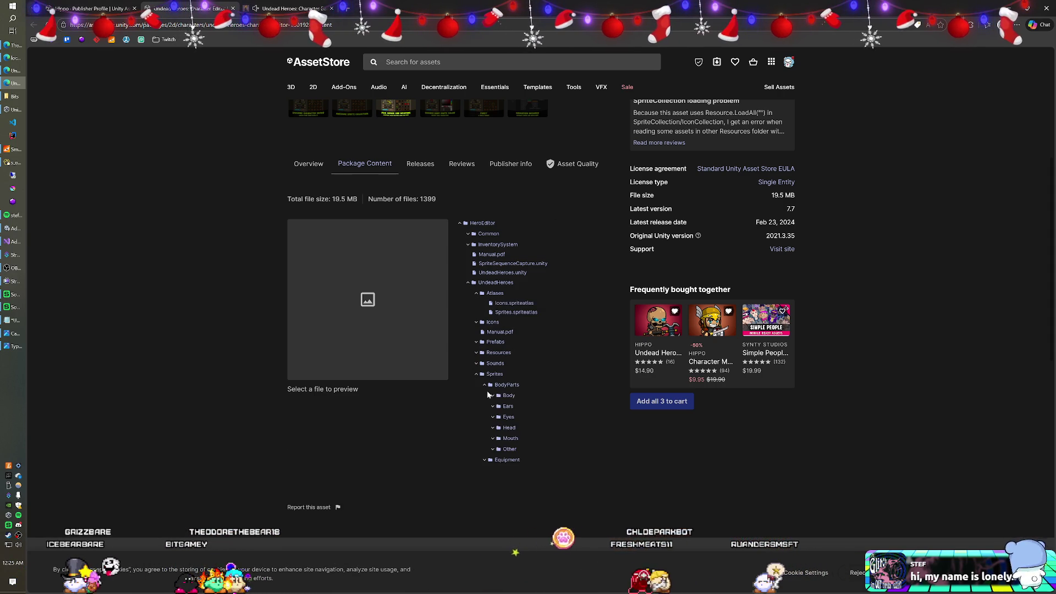
pyautogui.click(493, 396)
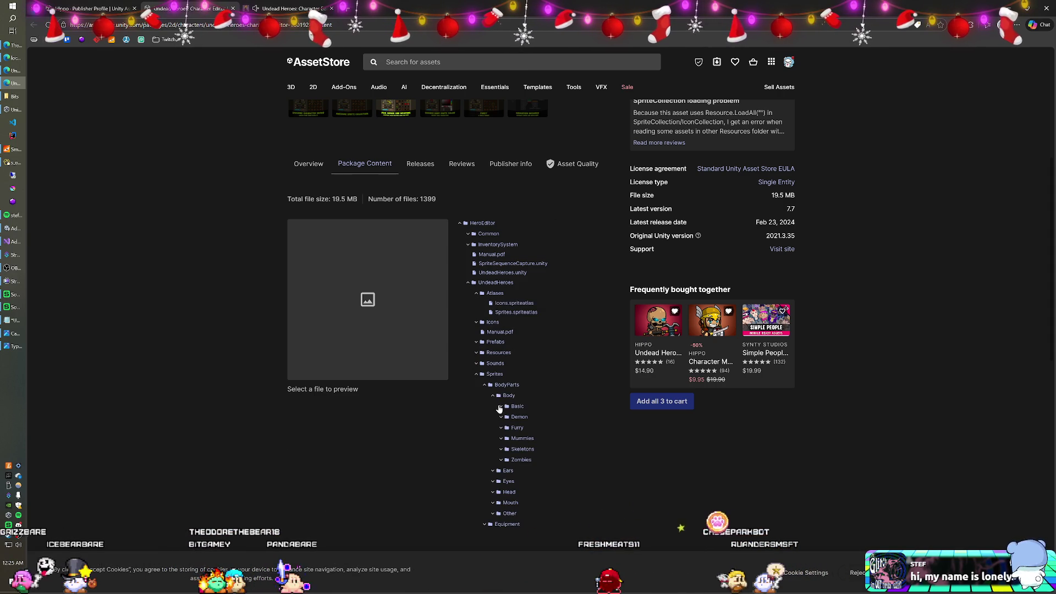
pyautogui.click(501, 419)
pyautogui.click(520, 428)
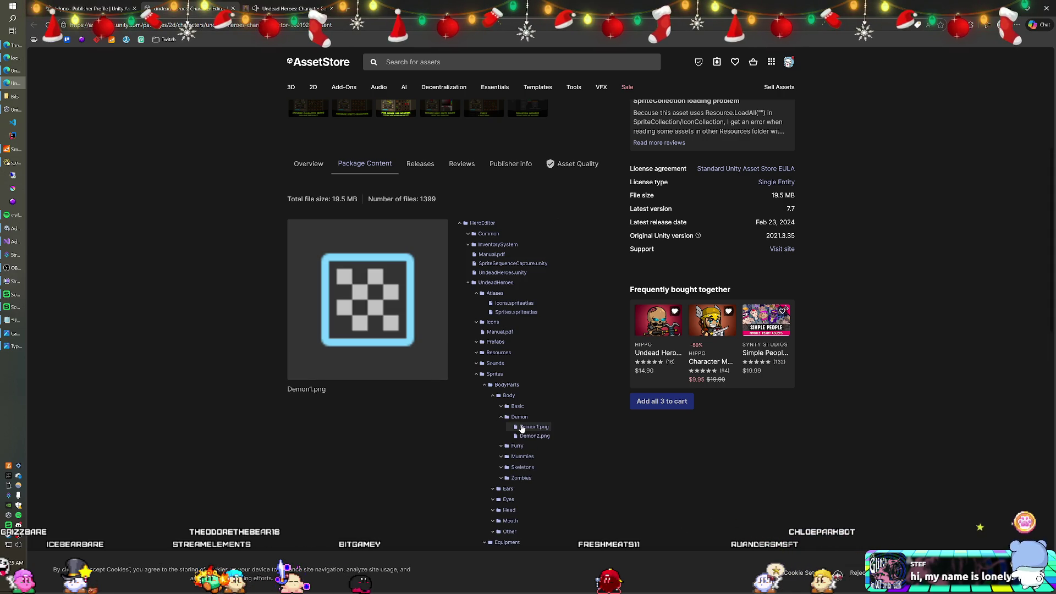
pyautogui.click(525, 436)
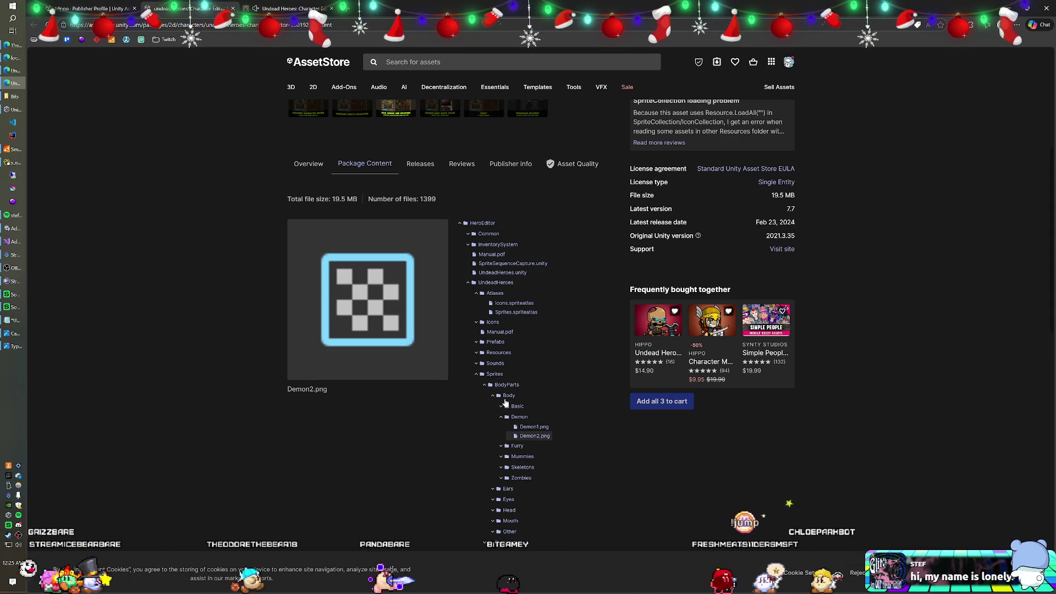
# Expand the Mummies body folder, preview Head.png, then return to the Unity editor.
pyautogui.scroll(-1, 547, 401)
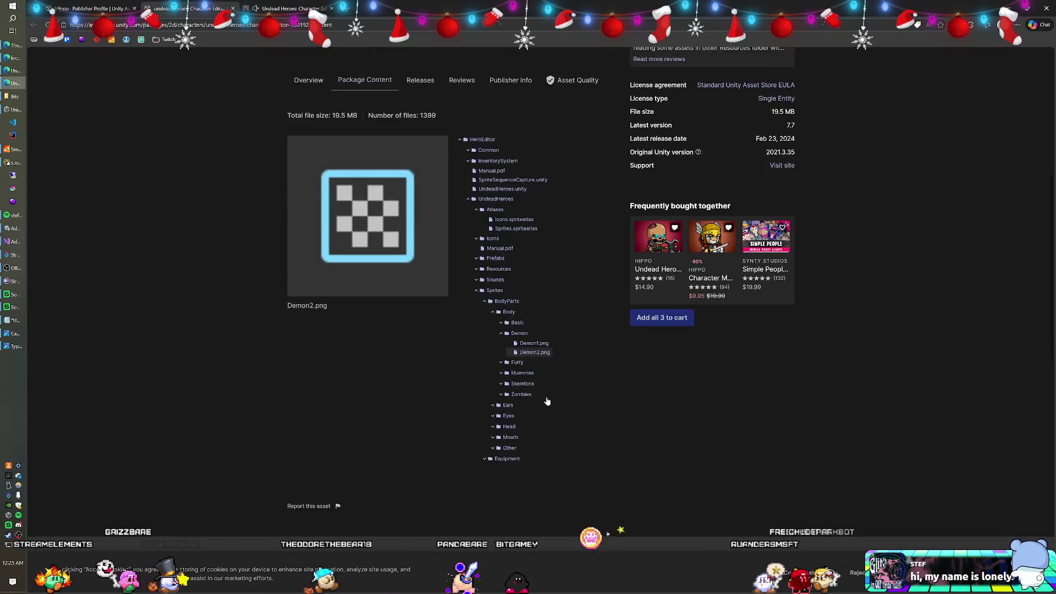
pyautogui.click(502, 417)
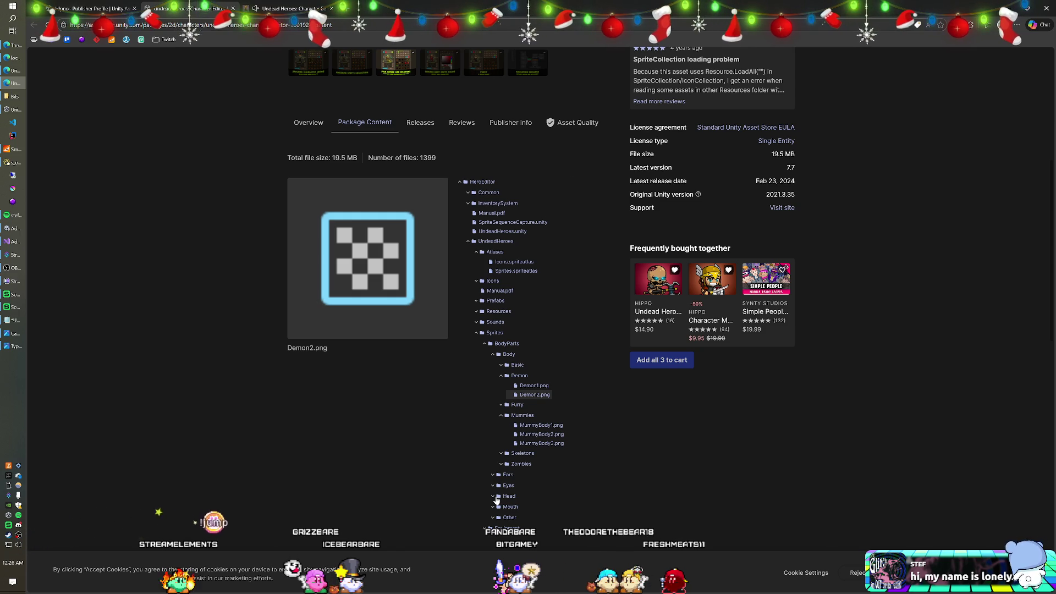
pyautogui.scroll(-2, 508, 509)
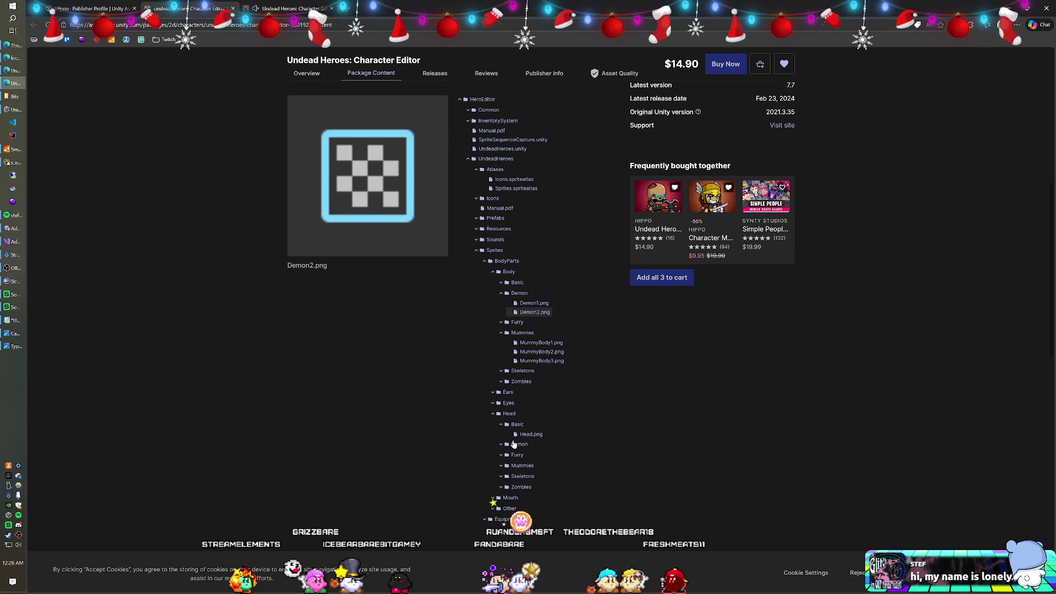
pyautogui.click(532, 435)
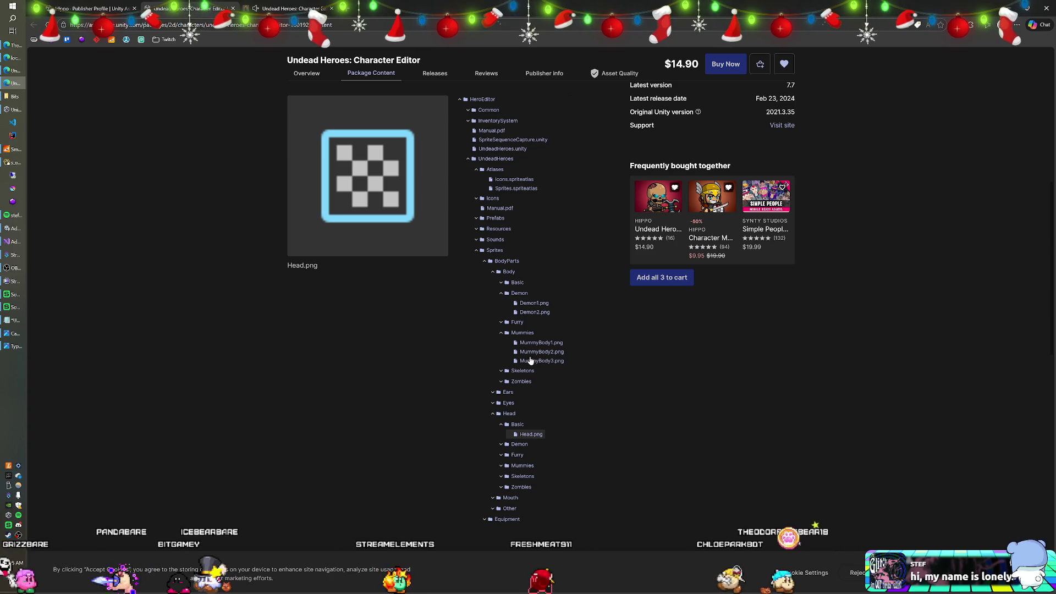
pyautogui.hotkey('alt', 'Tab')
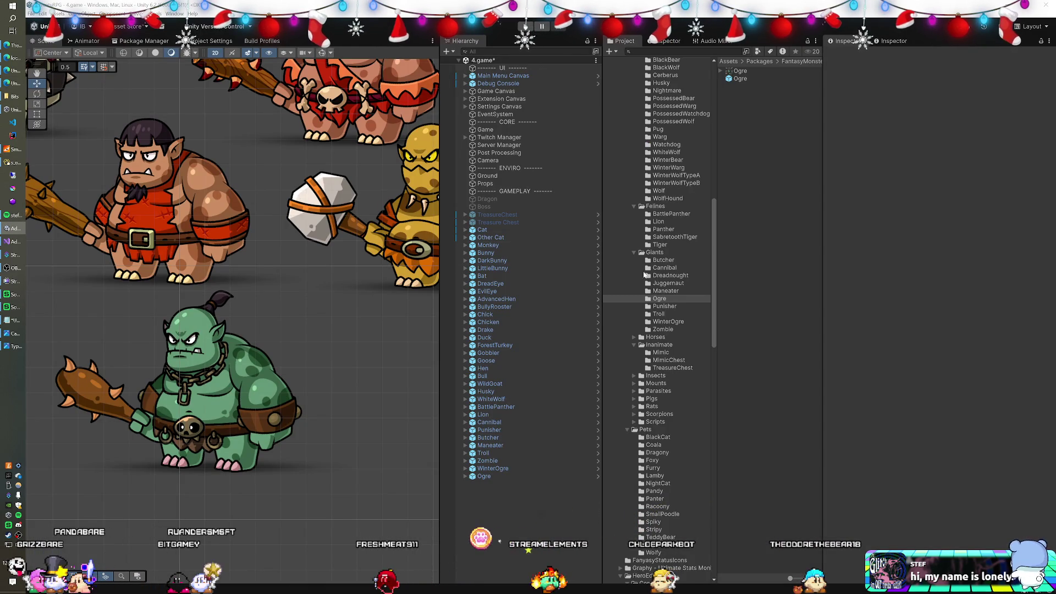
# View the Ogre sprite sheet image in Photos, then close the viewer.
pyautogui.doubleClick(740, 72)
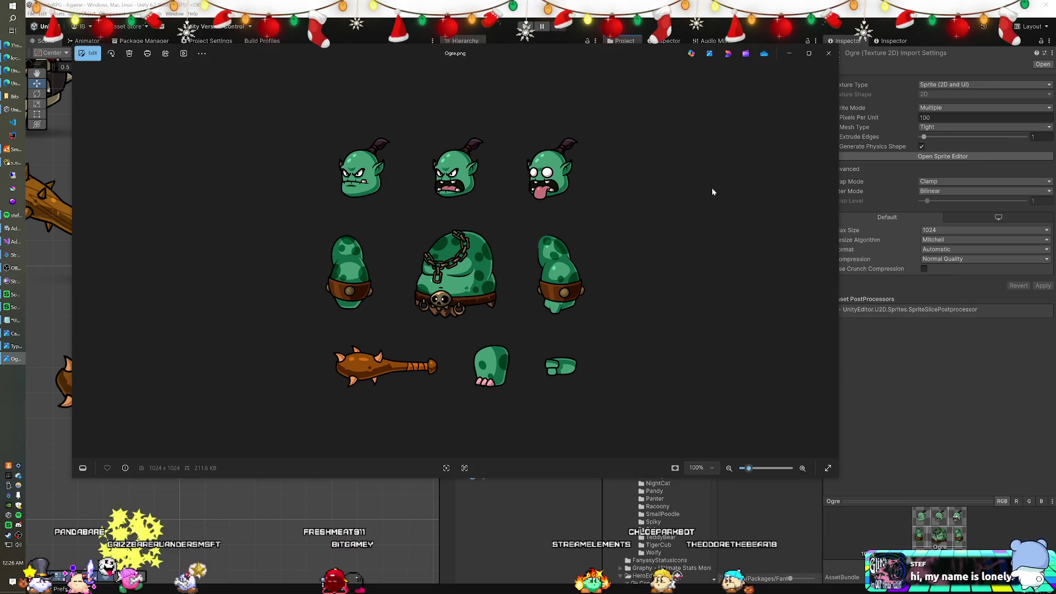
pyautogui.click(829, 53)
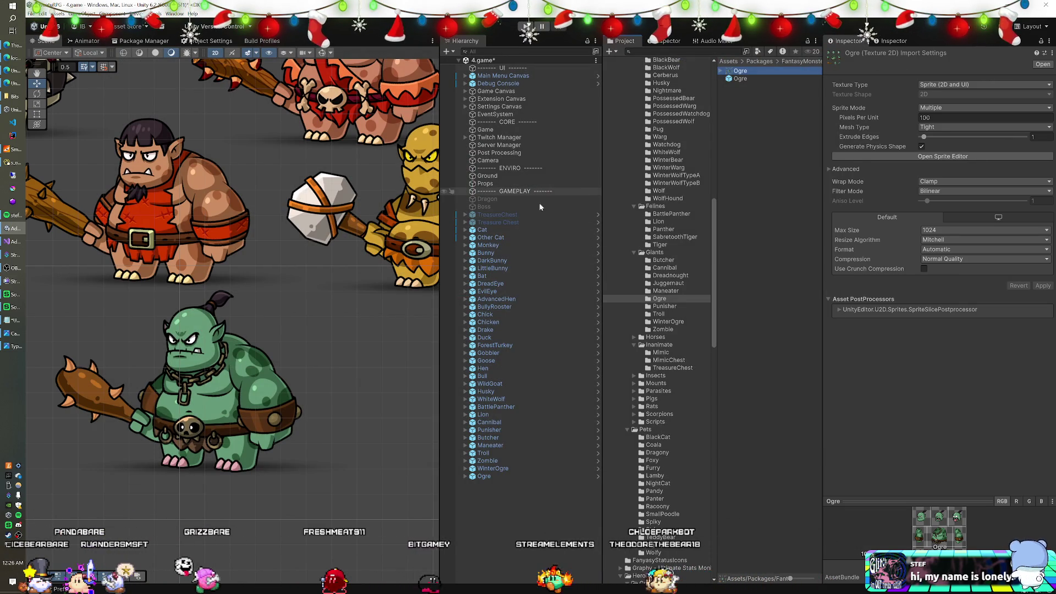
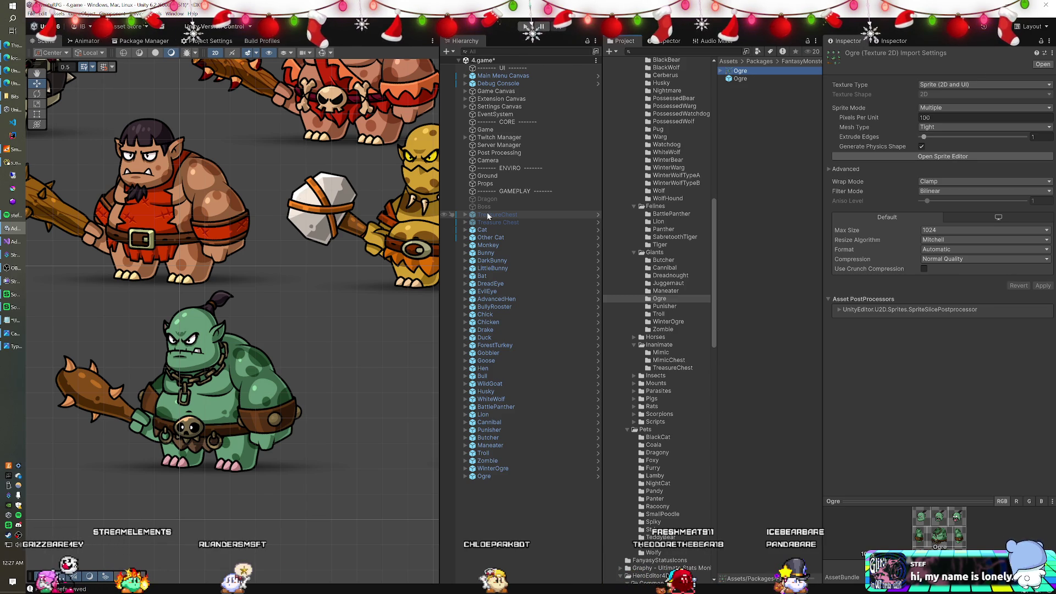
# Preview the WhiteWolf sprite sheet in Photos, then return to the Unity editor.
pyautogui.click(667, 152)
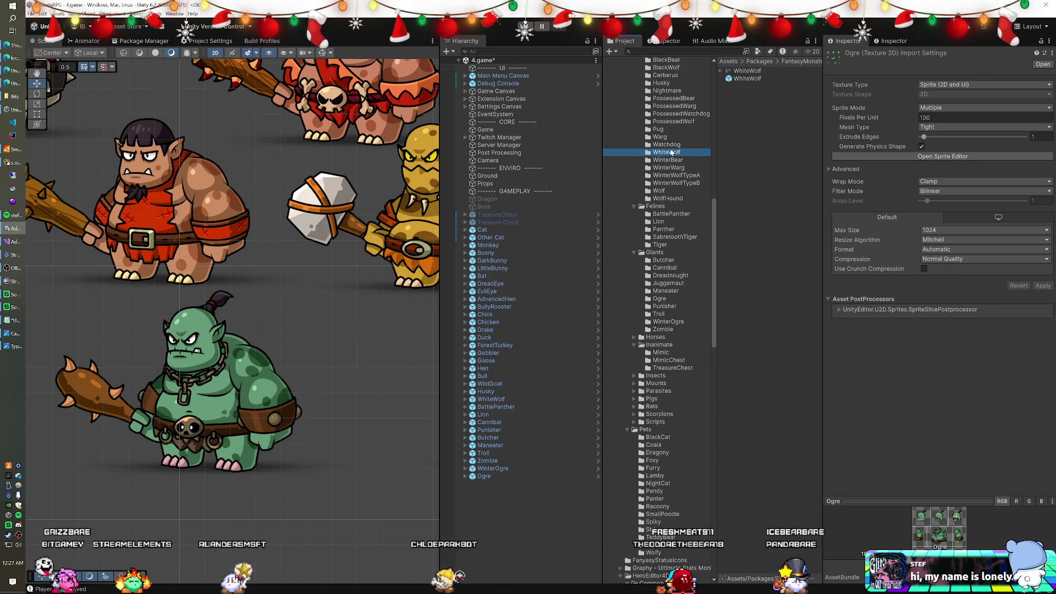
pyautogui.doubleClick(744, 71)
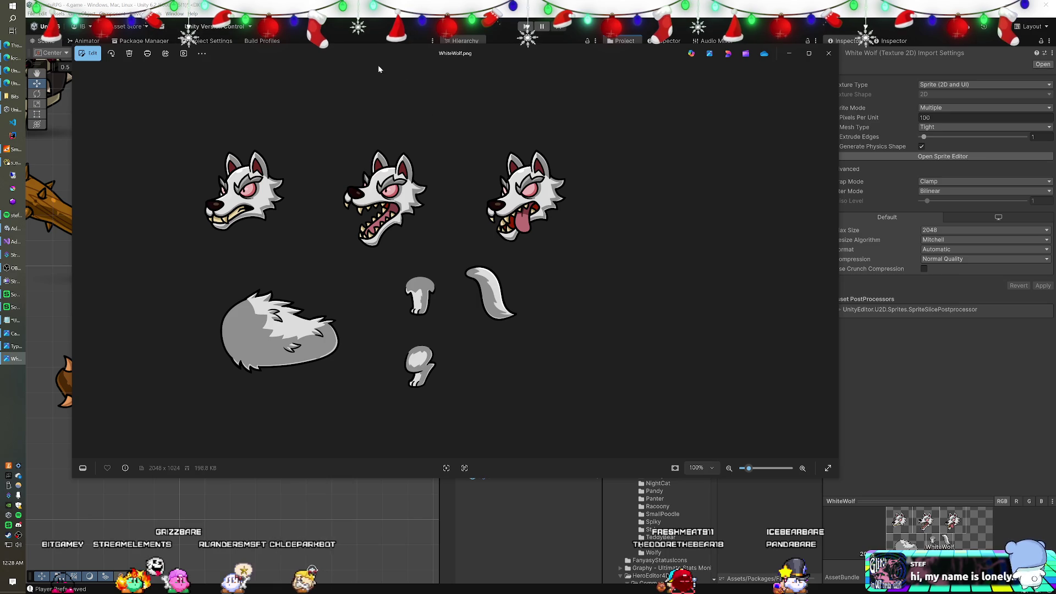
pyautogui.click(641, 27)
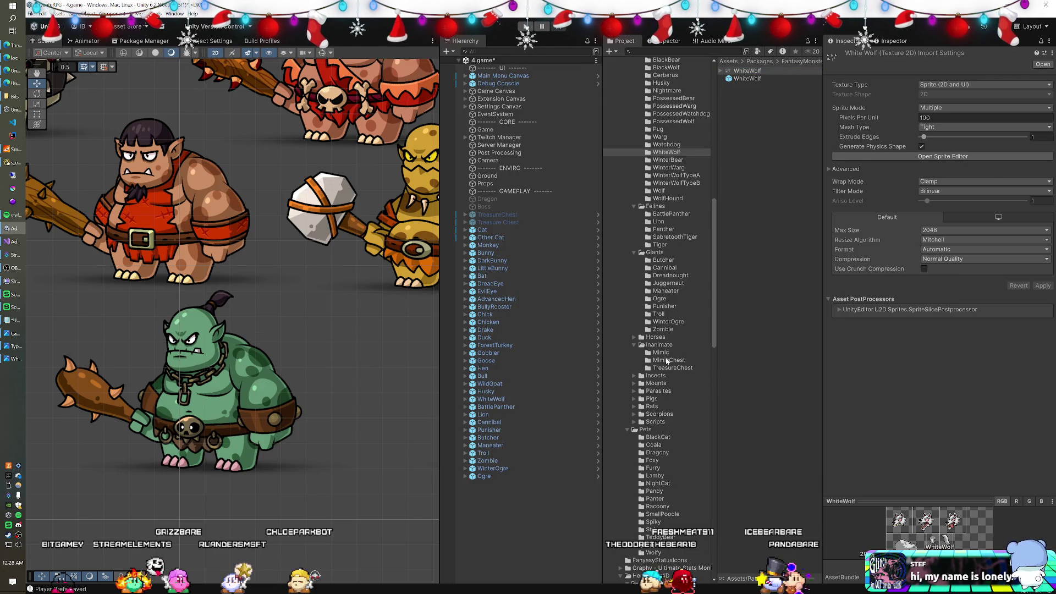
# Preview the WinterOgre sprite sheet and arrange it beside a narrowed WhiteWolf preview.
pyautogui.click(668, 322)
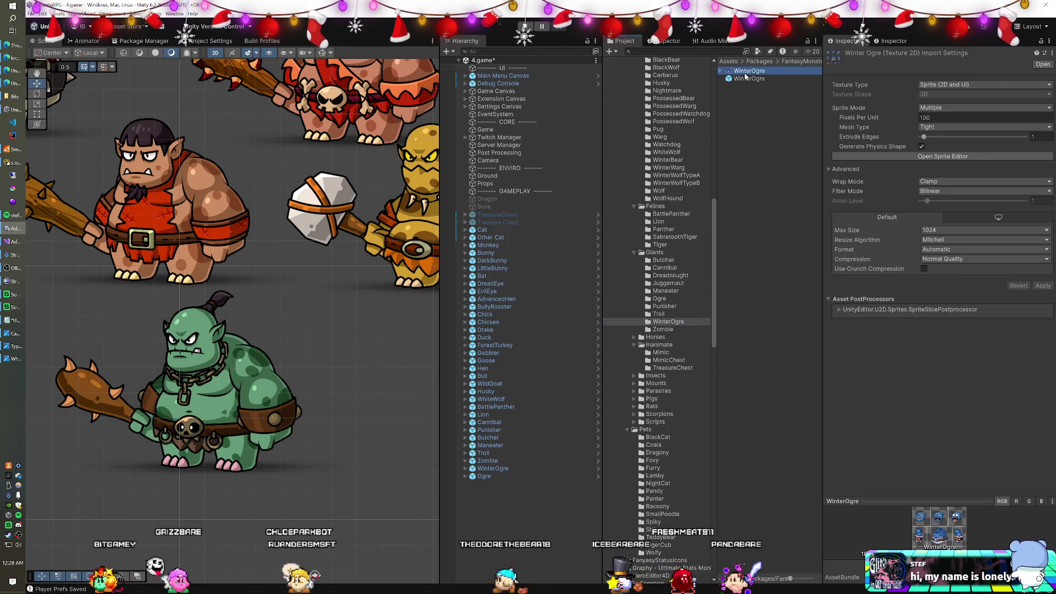
pyautogui.doubleClick(745, 78)
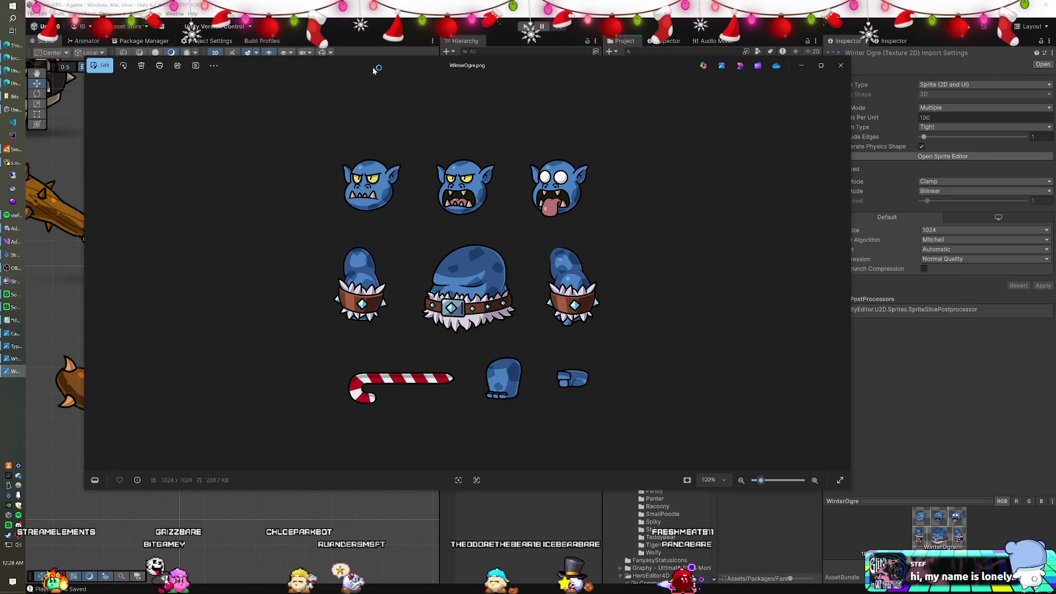
pyautogui.moveTo(372, 67)
pyautogui.mouseDown()
pyautogui.moveTo(610, 79)
pyautogui.moveTo(599, 85)
pyautogui.moveTo(808, 83)
pyautogui.mouseUp()
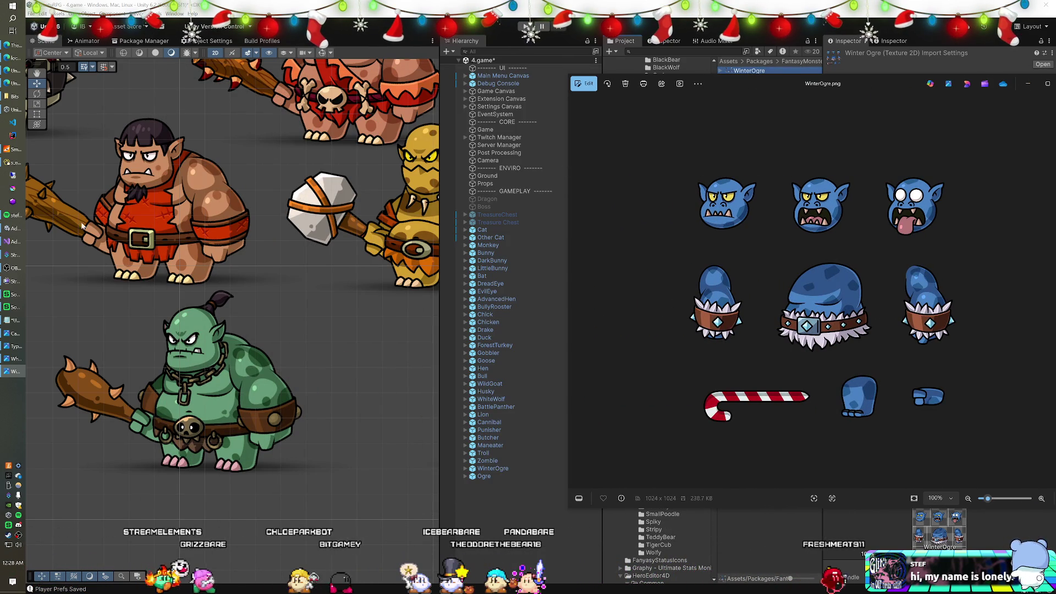
pyautogui.click(13, 358)
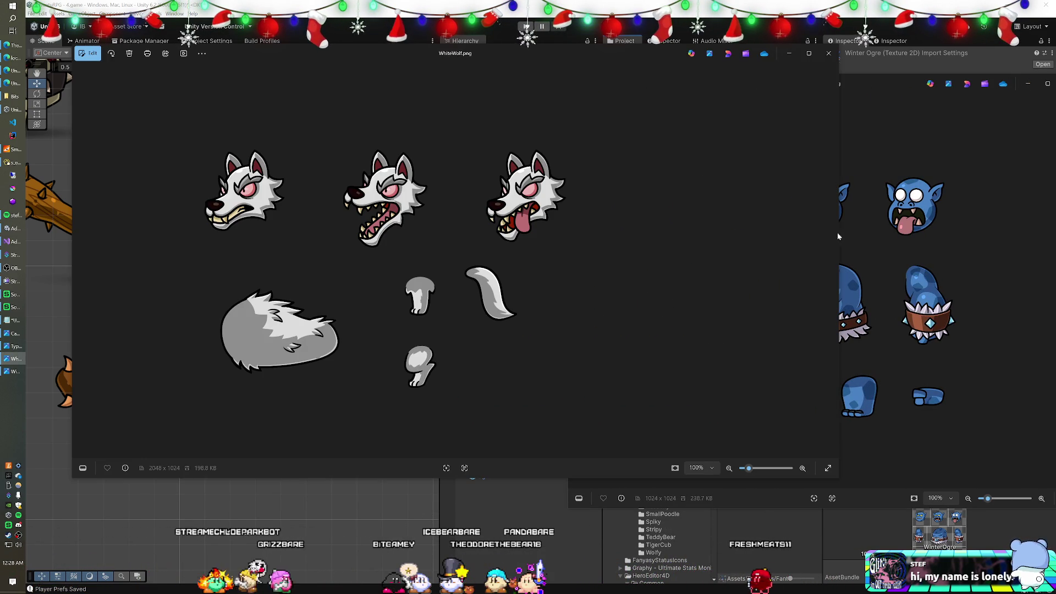
pyautogui.moveTo(838, 232); pyautogui.dragTo(494, 257)
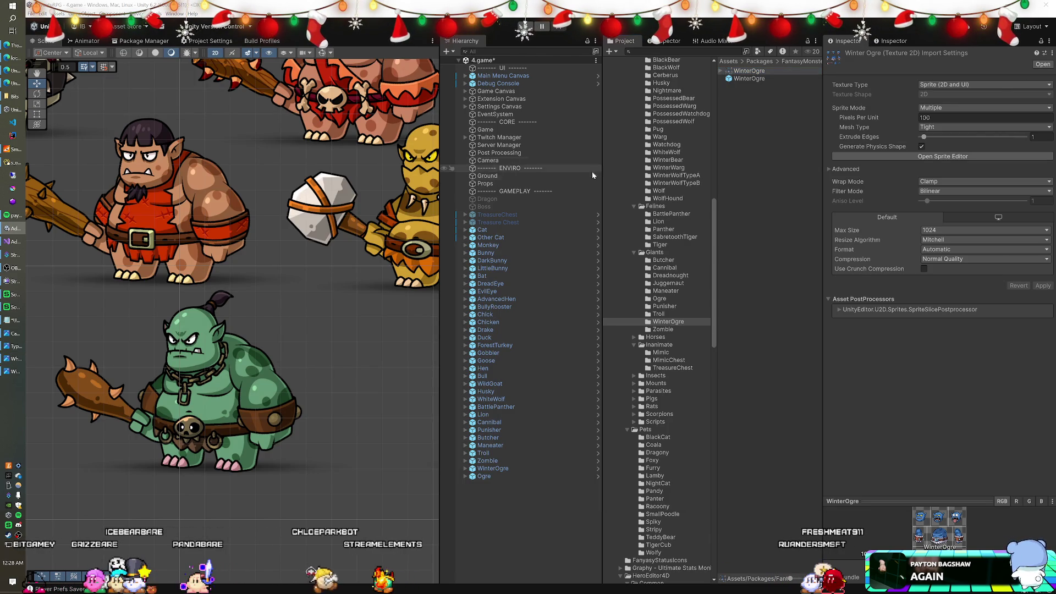
# Preview the Husky sprite sheet in Photos, narrowed to keep the project folders visible.
pyautogui.scroll(5, 662, 208)
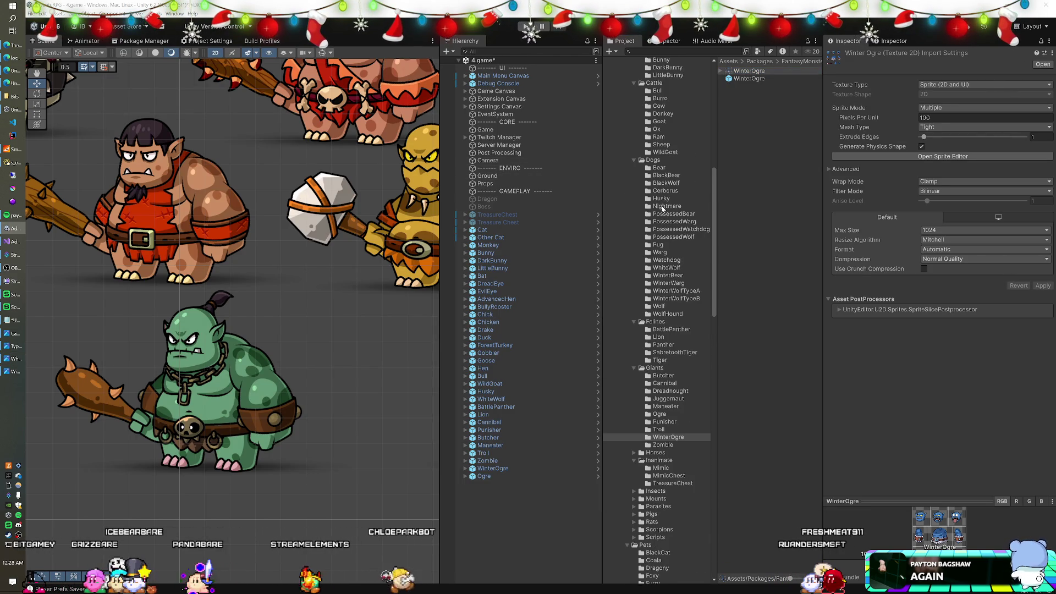
pyautogui.click(661, 199)
pyautogui.doubleClick(747, 69)
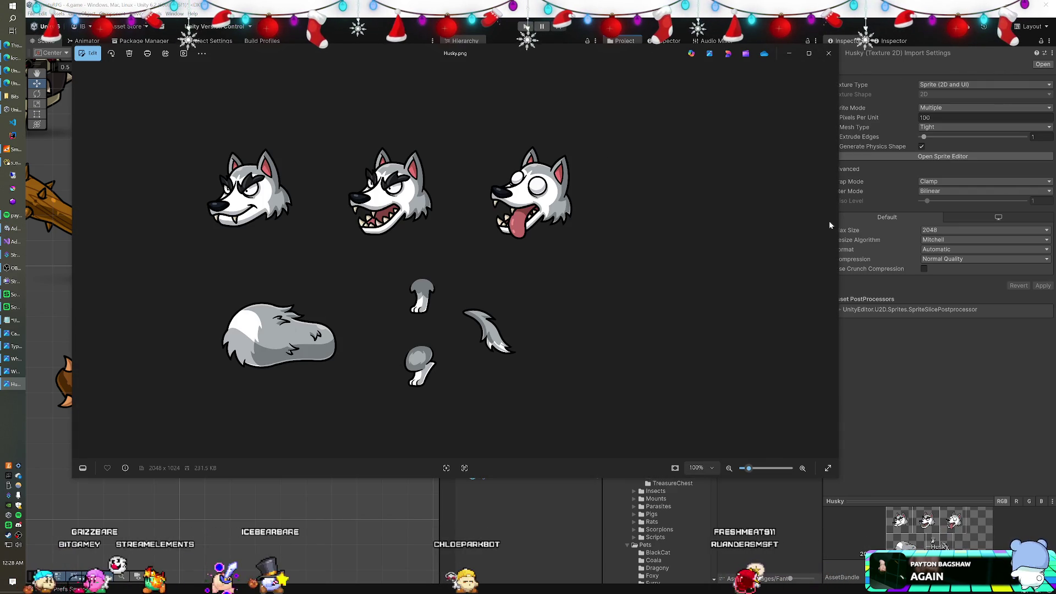
pyautogui.moveTo(840, 235)
pyautogui.mouseDown()
pyautogui.moveTo(279, 236)
pyautogui.moveTo(455, 237)
pyautogui.mouseUp()
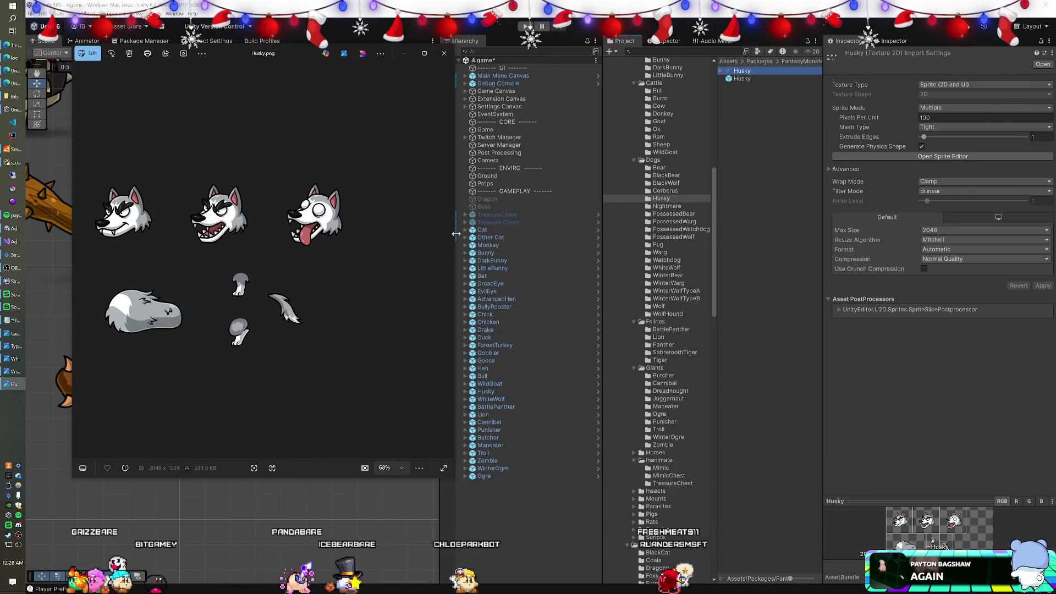
pyautogui.click(680, 229)
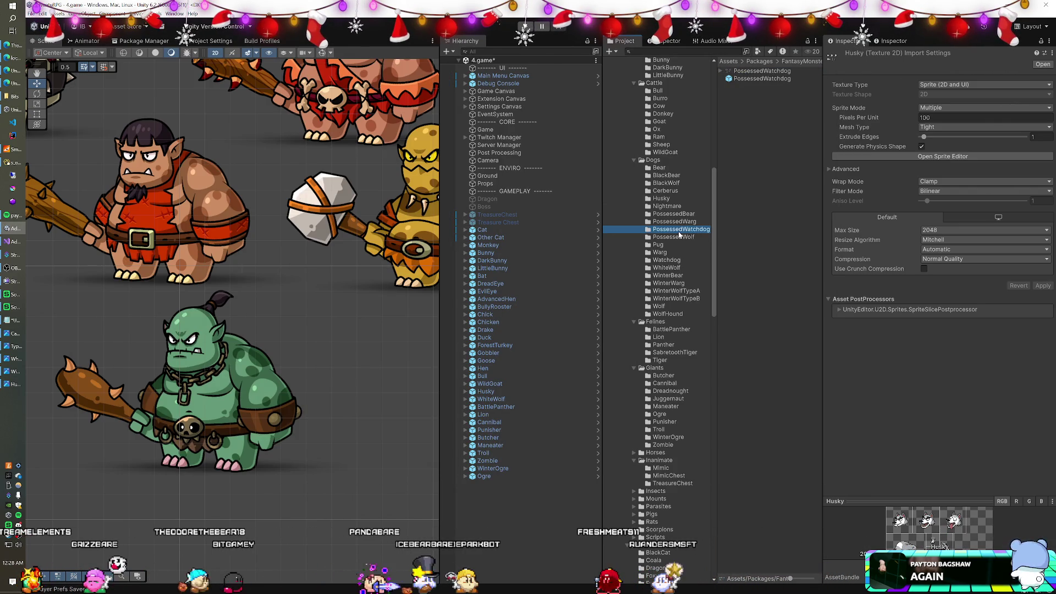
# Preview the BlackBear sprite sheet, narrowing the viewer to show the project folders.
pyautogui.click(672, 176)
pyautogui.doubleClick(751, 70)
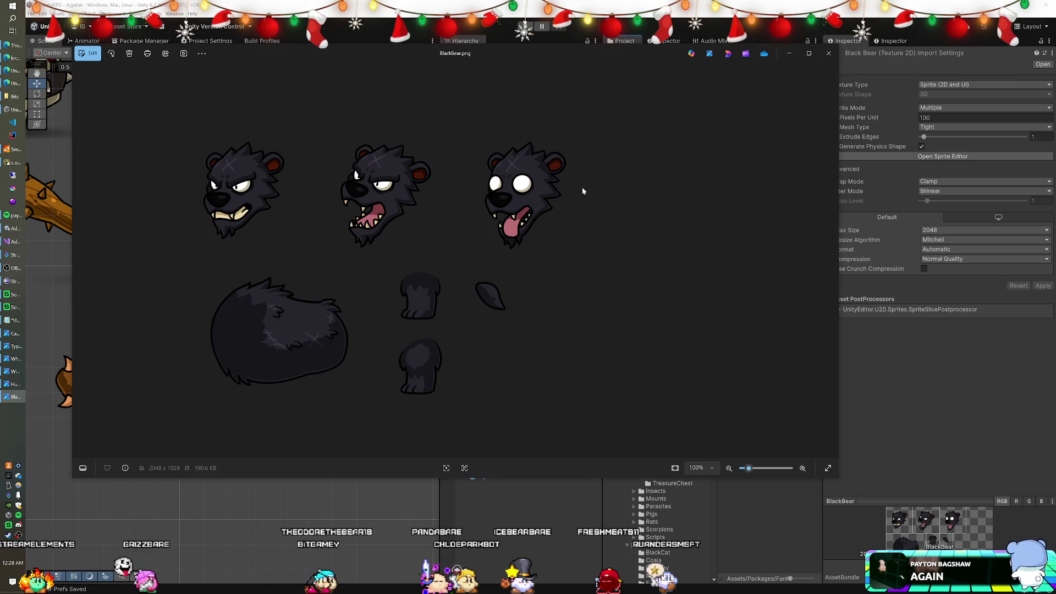
pyautogui.moveTo(840, 211); pyautogui.dragTo(462, 221)
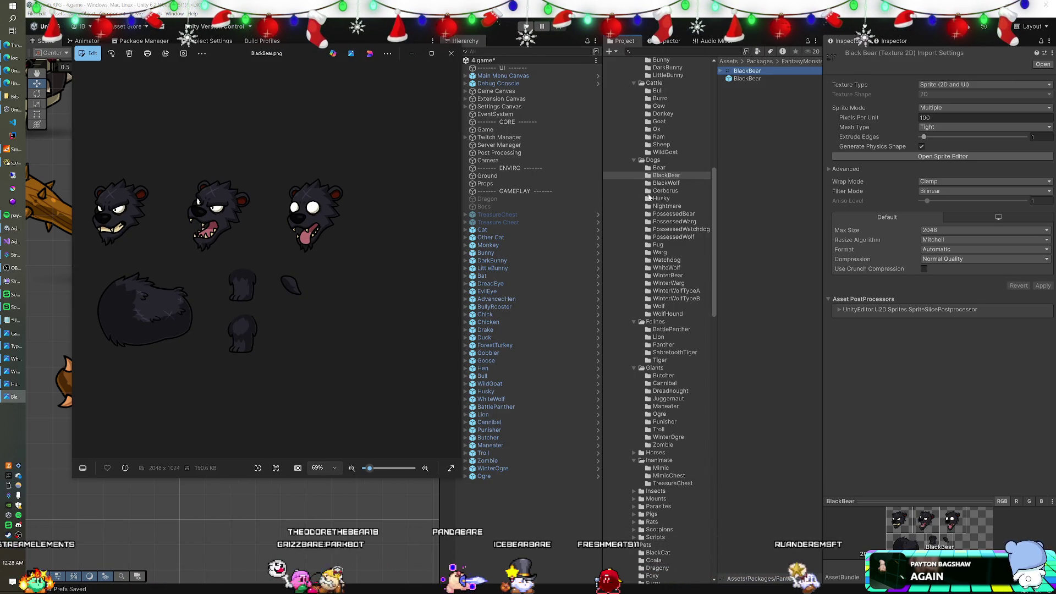
# Preview the Nightmare sprite sheet, narrowing the viewer to show the project folders.
pyautogui.click(667, 205)
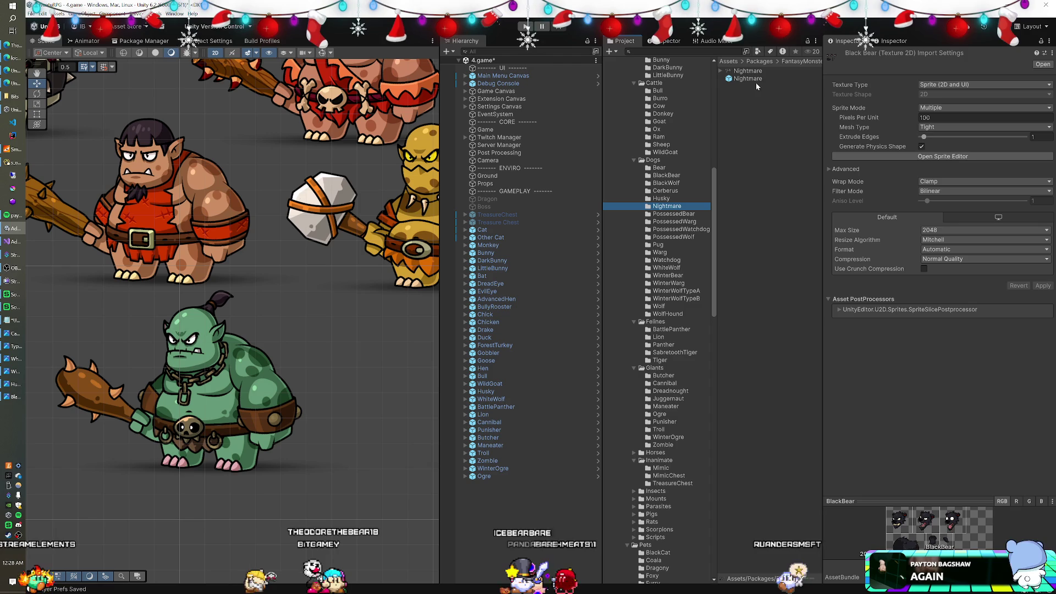
pyautogui.doubleClick(748, 71)
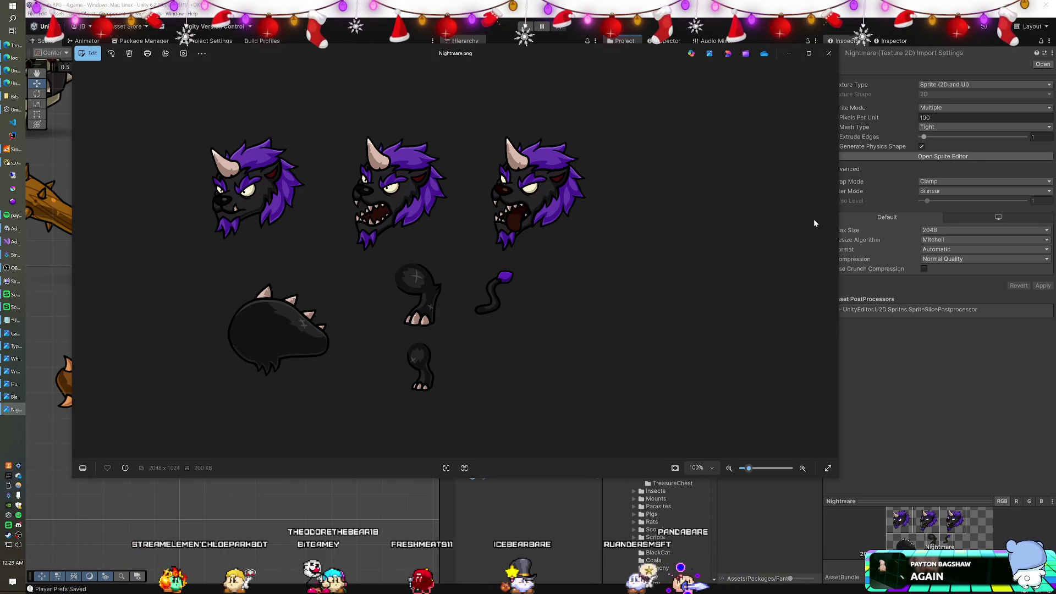
pyautogui.moveTo(841, 237)
pyautogui.mouseDown()
pyautogui.moveTo(542, 236)
pyautogui.moveTo(524, 225)
pyautogui.mouseUp()
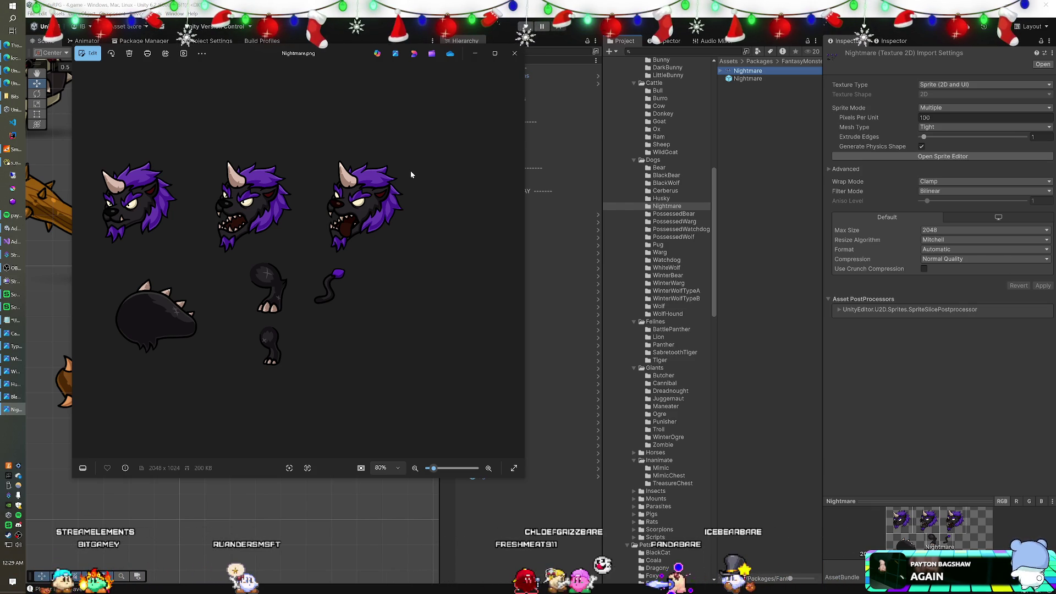
# Select Cerberus in the Dogs folder to list its assets.
pyautogui.click(654, 191)
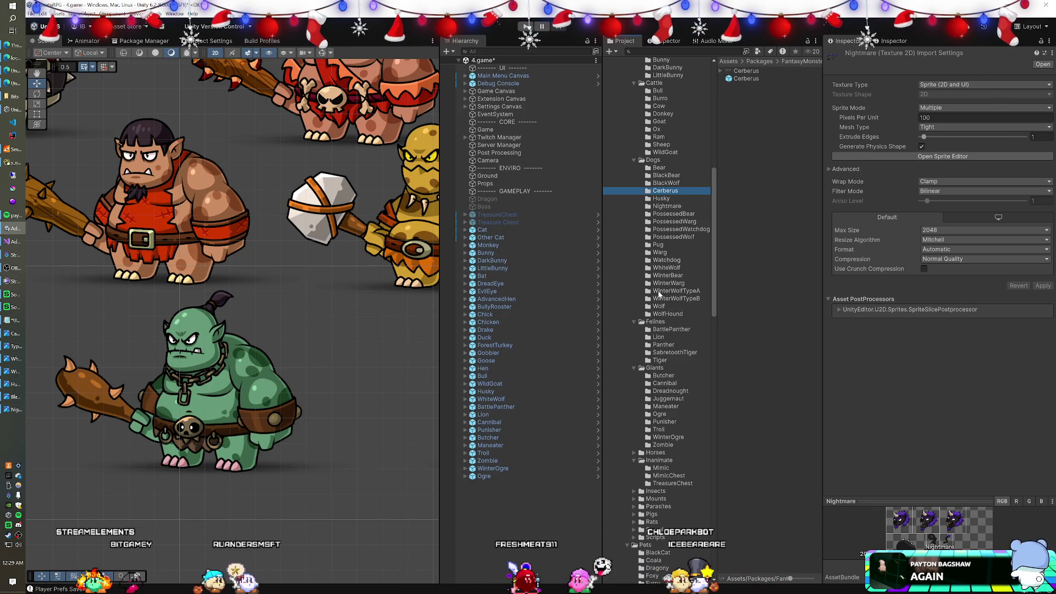
# Open the Bat sprite sheet from Monsters > Bats in the image viewer.
pyautogui.scroll(10, 662, 249)
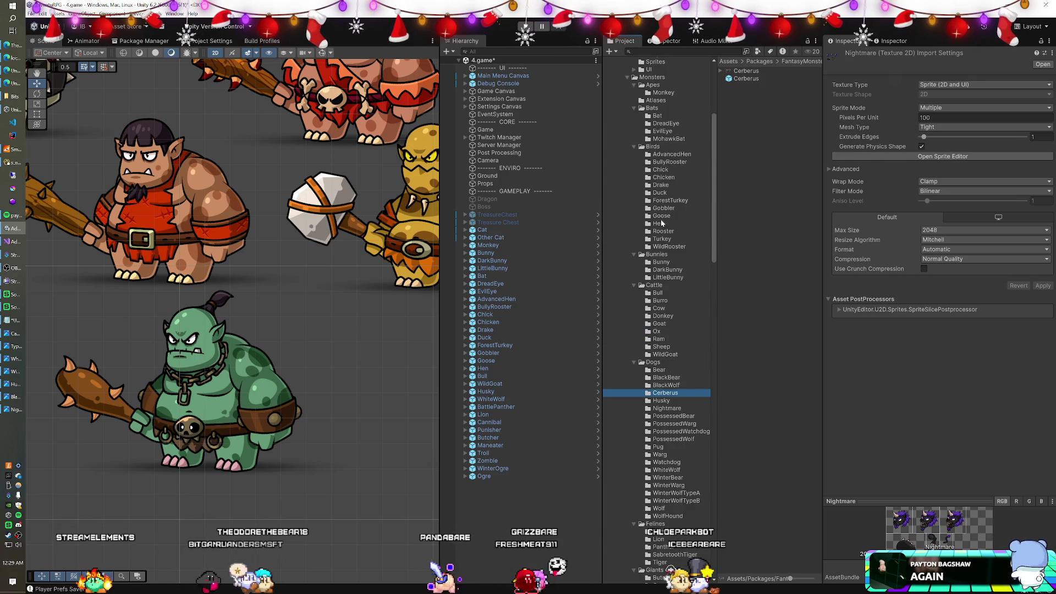
pyautogui.click(658, 144)
pyautogui.click(741, 72)
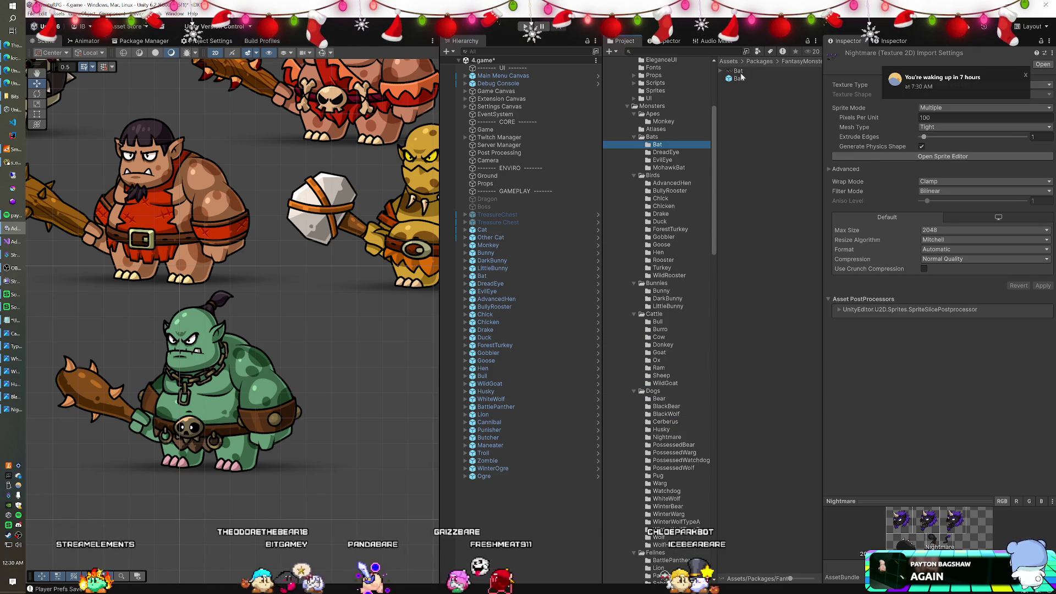
pyautogui.doubleClick(741, 72)
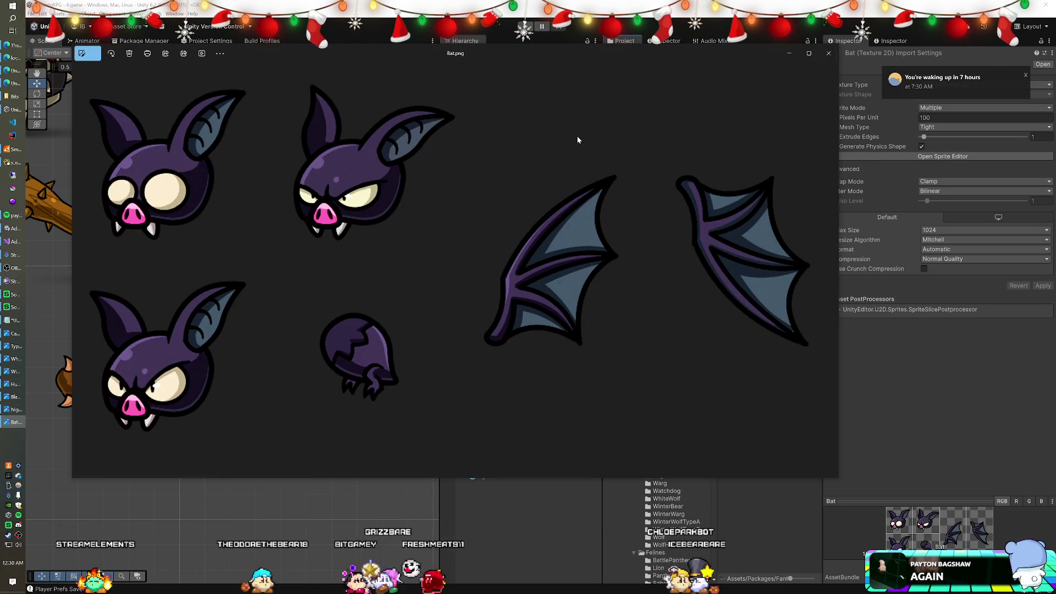